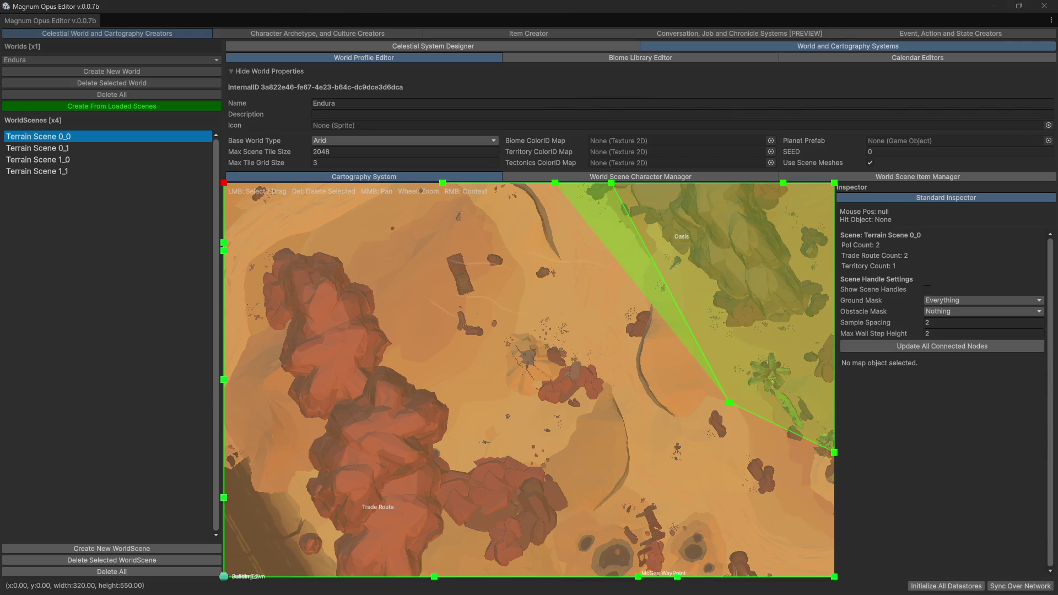
# - Close the Magnum Opus Editor and maximize the Unity window to fill the screen
pyautogui.click(1041, 5)
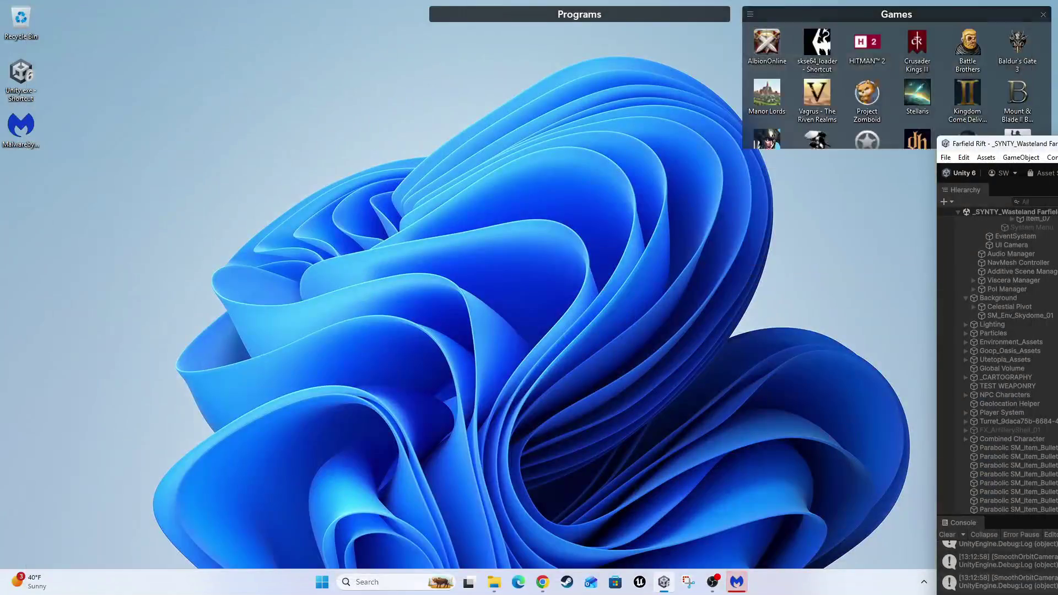
pyautogui.moveTo(936, 150); pyautogui.dragTo(646, 2)
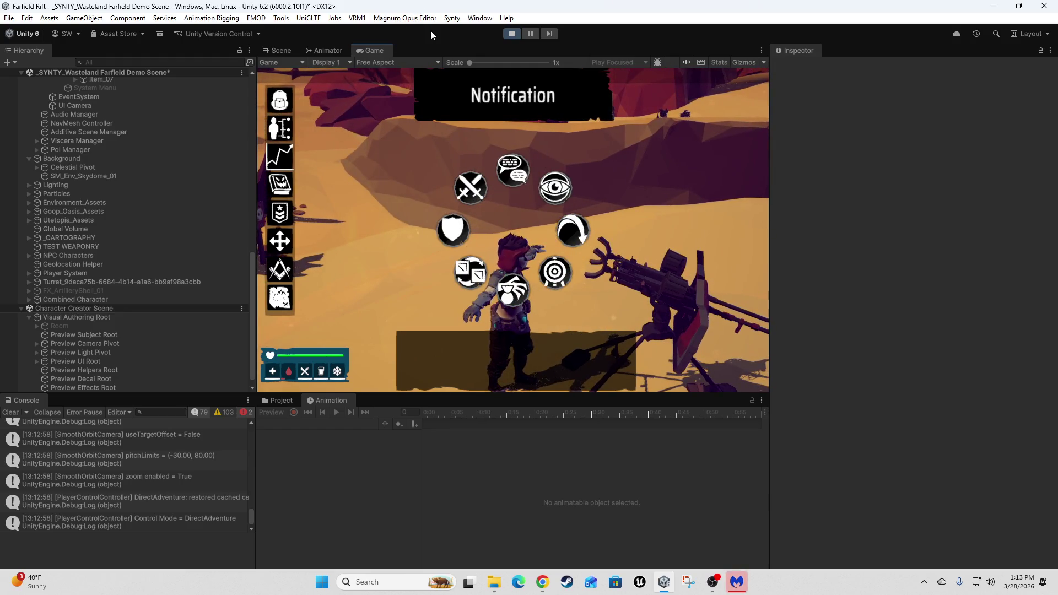
# - Maximize the Game view, toggle the debug console twice, and bring up the Reload/Use action list
pyautogui.hotkey('shift', 'space')
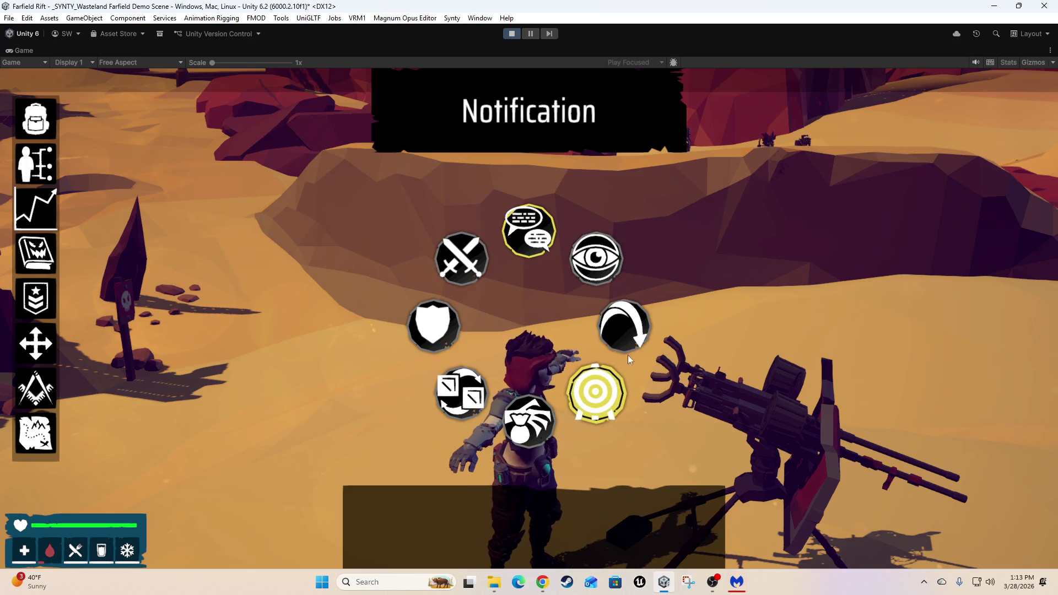
pyautogui.press('`')
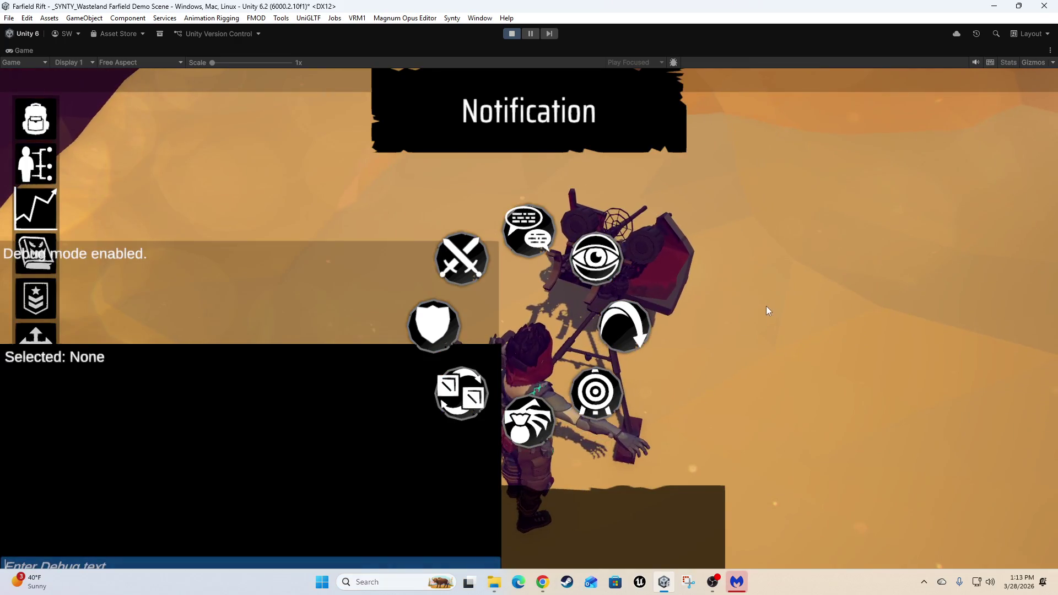
pyautogui.press('`')
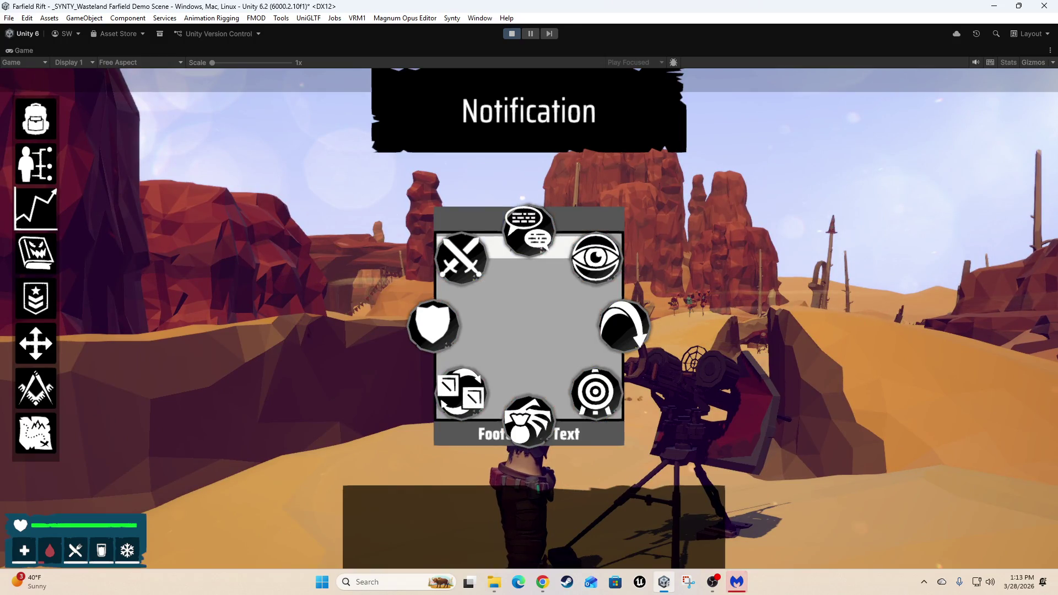
pyautogui.press('`')
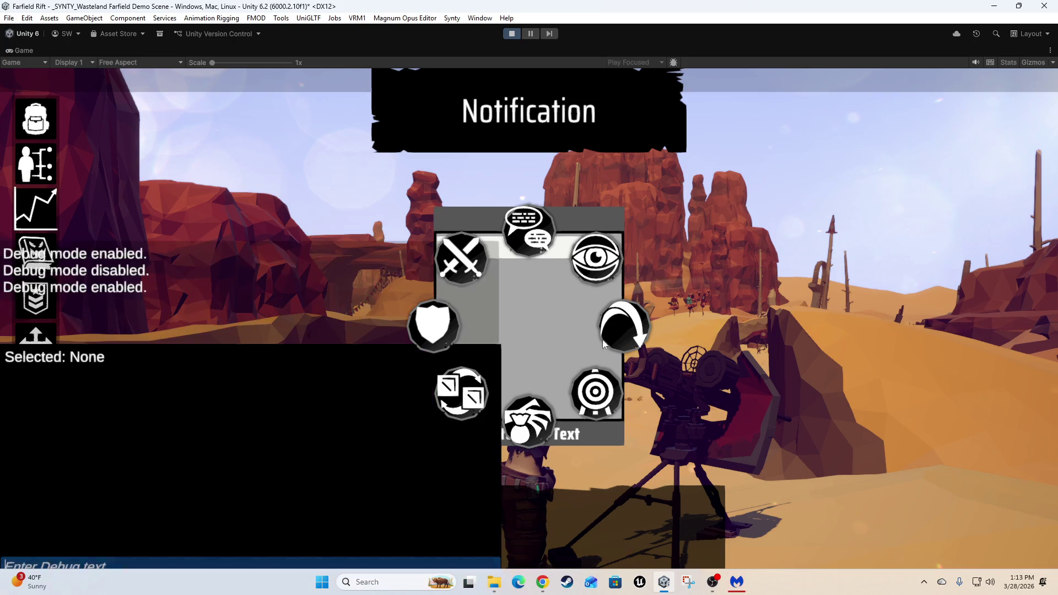
pyautogui.press('`')
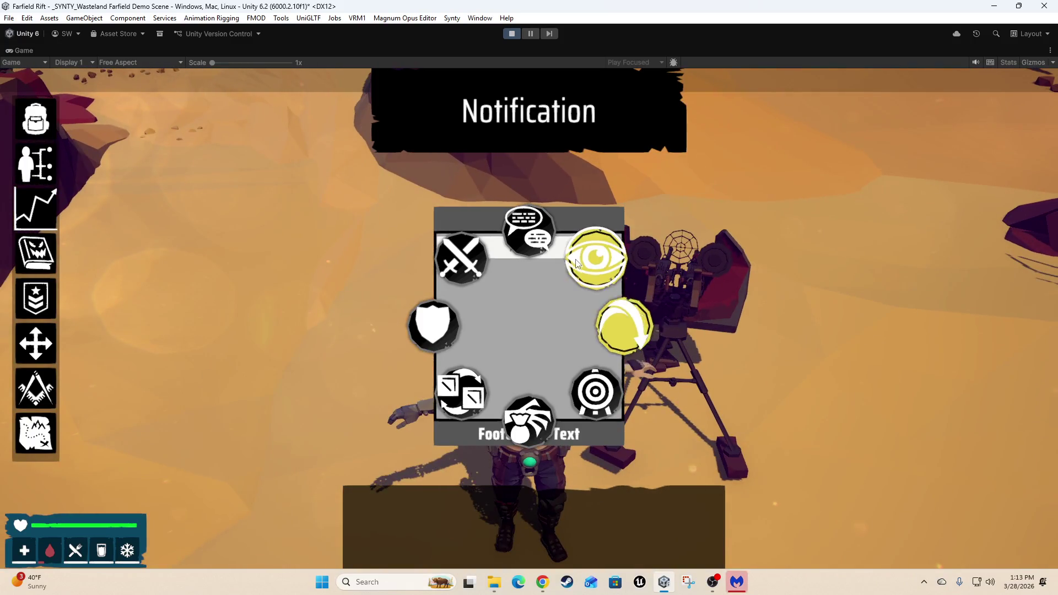
pyautogui.click(708, 251)
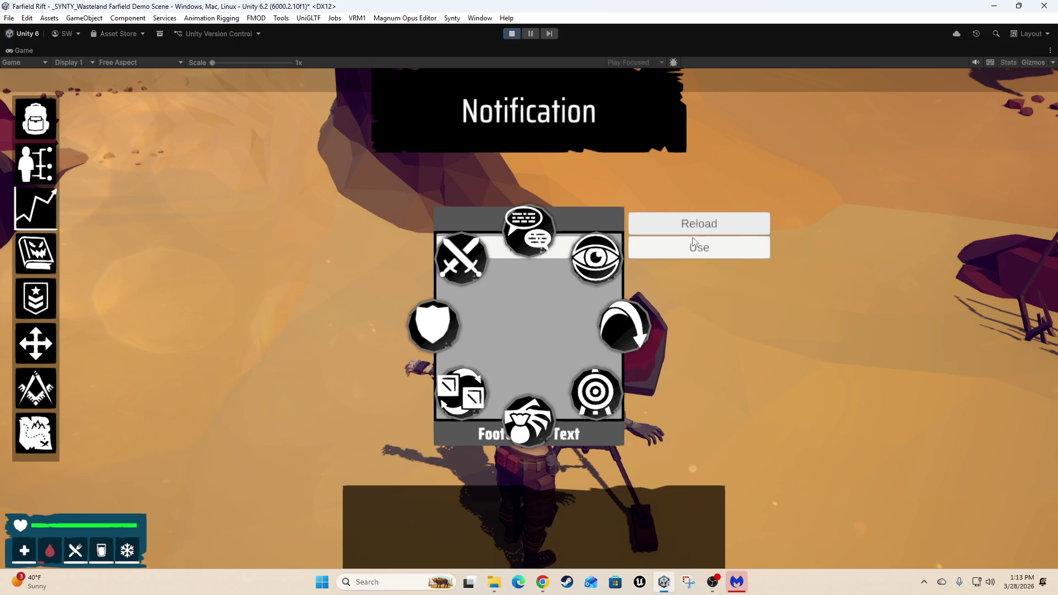
# - Choose Use from the action list, move the character across the desert, then restore the full layout
pyautogui.click(692, 239)
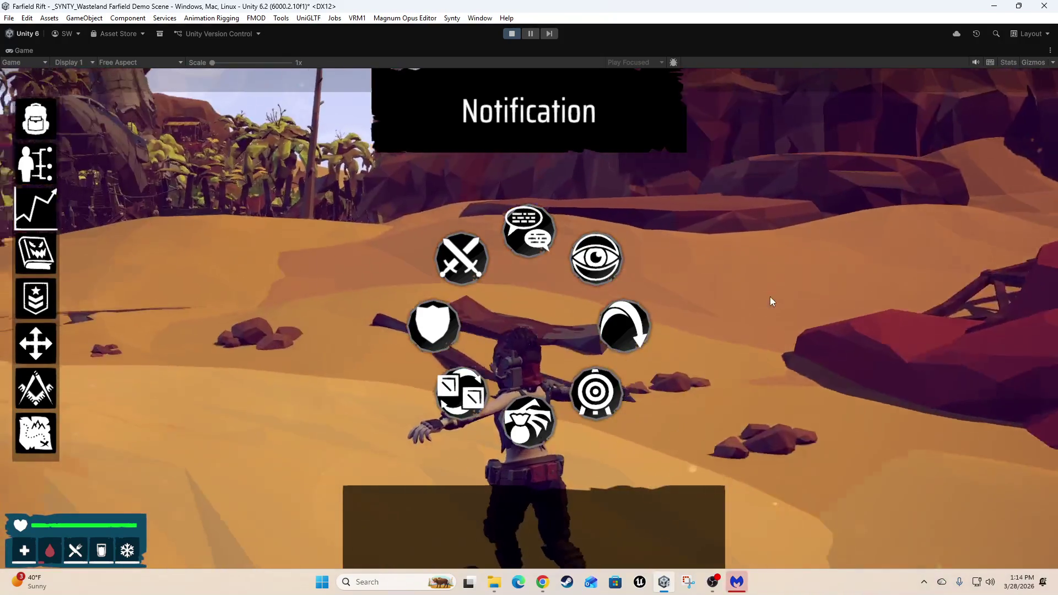
pyautogui.hotkey('shift', 'space')
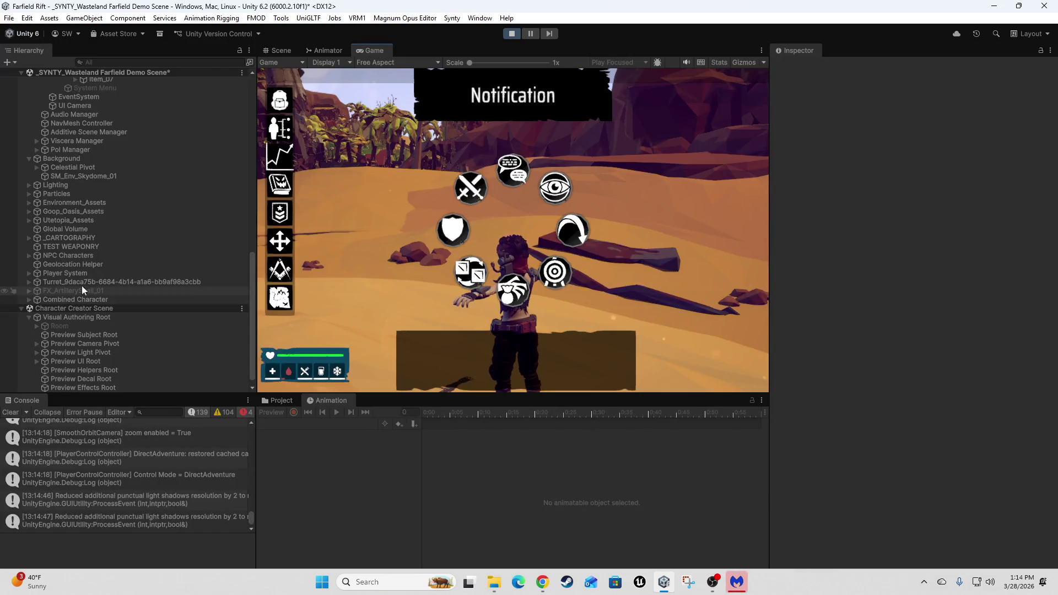
# - Expand Combined Character, Player System and HUMANOID RIG PREFAB in the Hierarchy, then maximize the Game view
pyautogui.click(29, 299)
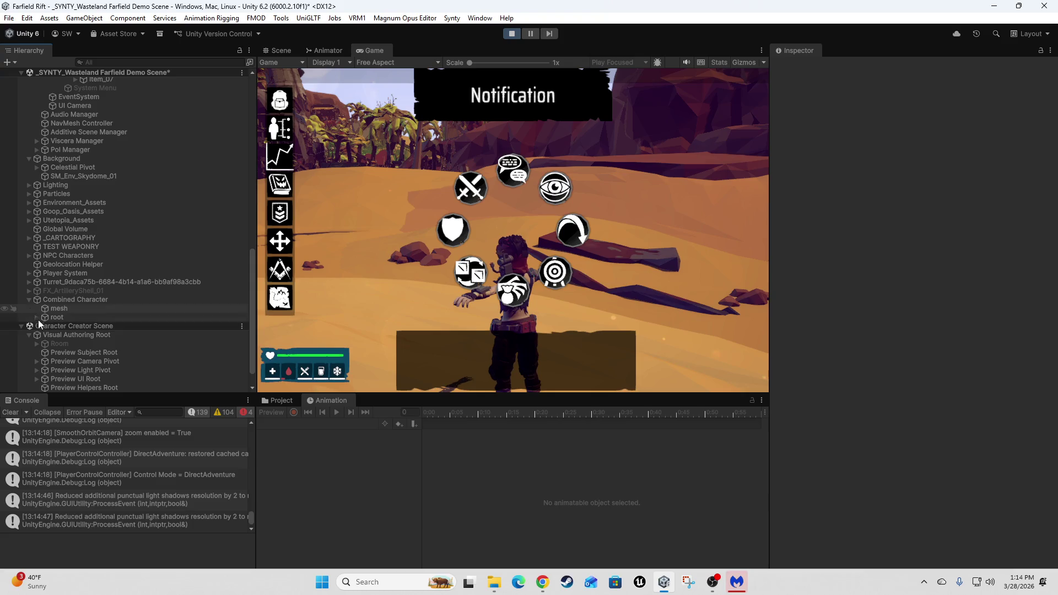
pyautogui.click(29, 246)
pyautogui.click(36, 264)
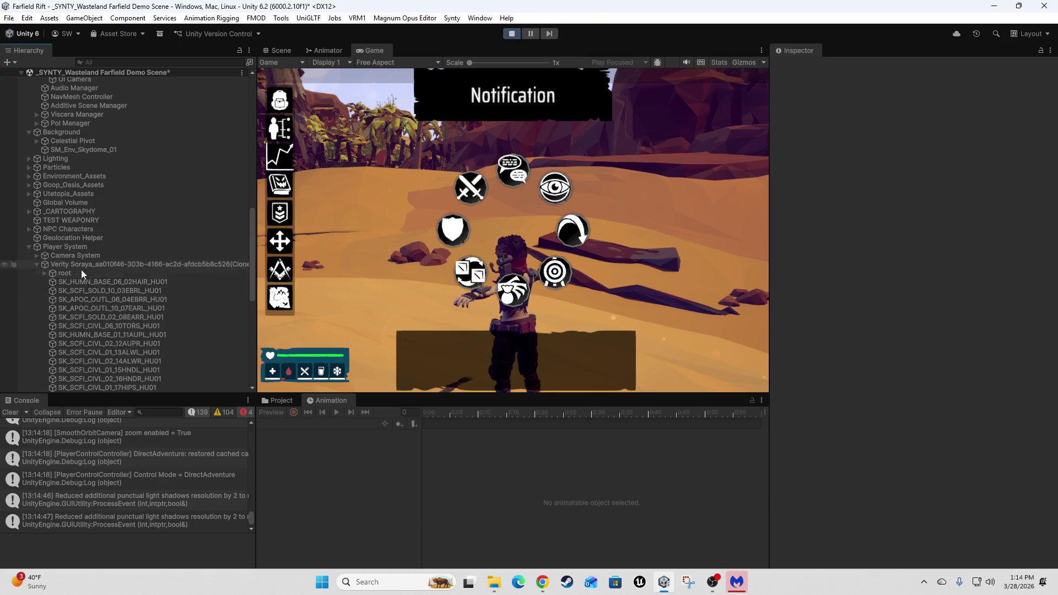
pyautogui.scroll(-10, 92, 319)
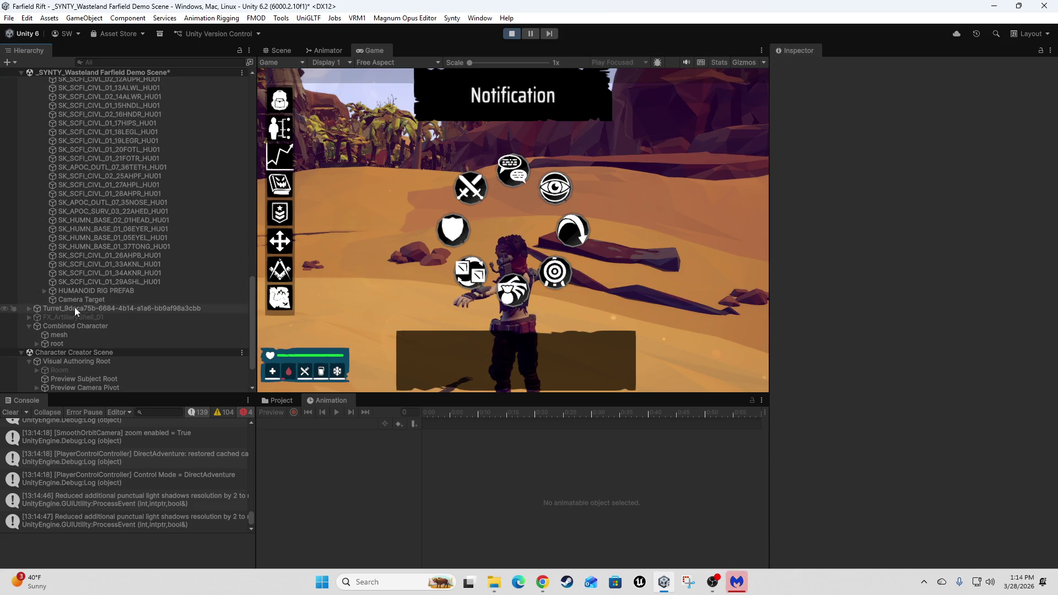
pyautogui.click(45, 291)
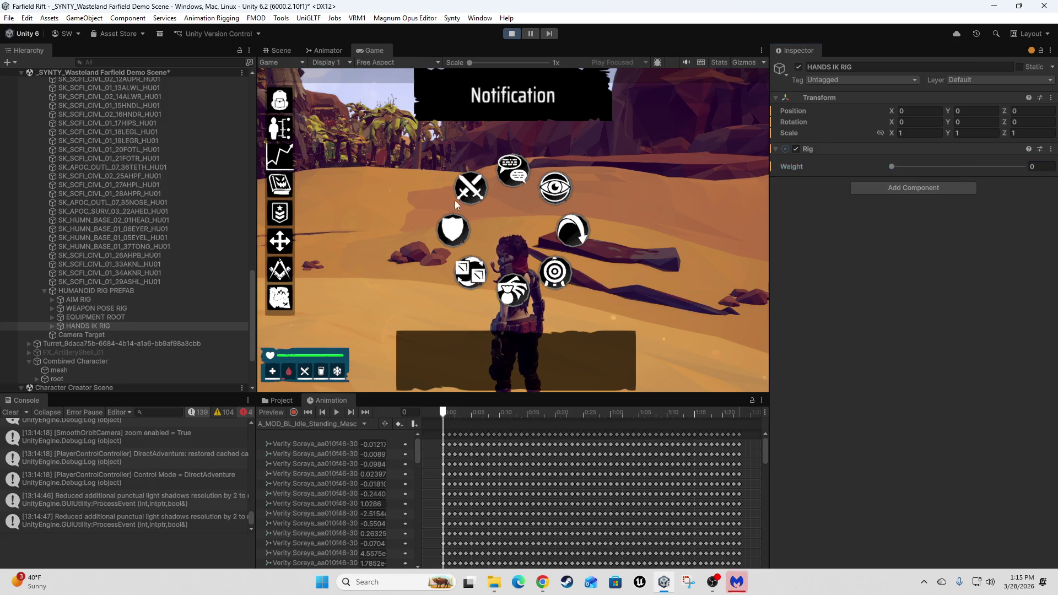
pyautogui.hotkey('shift', 'space')
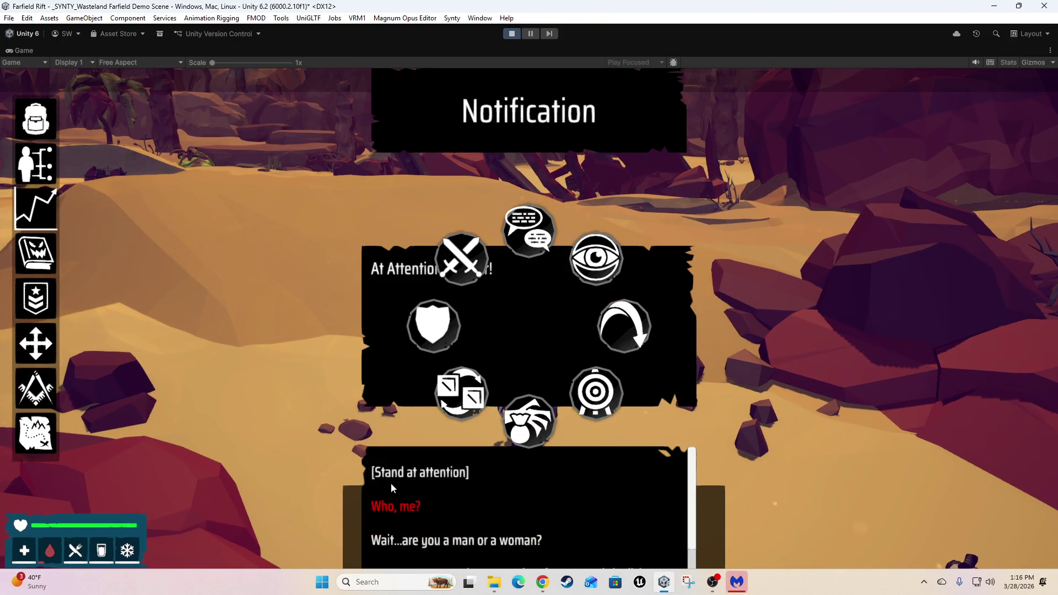
# - Scroll through the conversation log to its [End Conversation.] line and restore the full editor layout
pyautogui.scroll(-1, 529, 526)
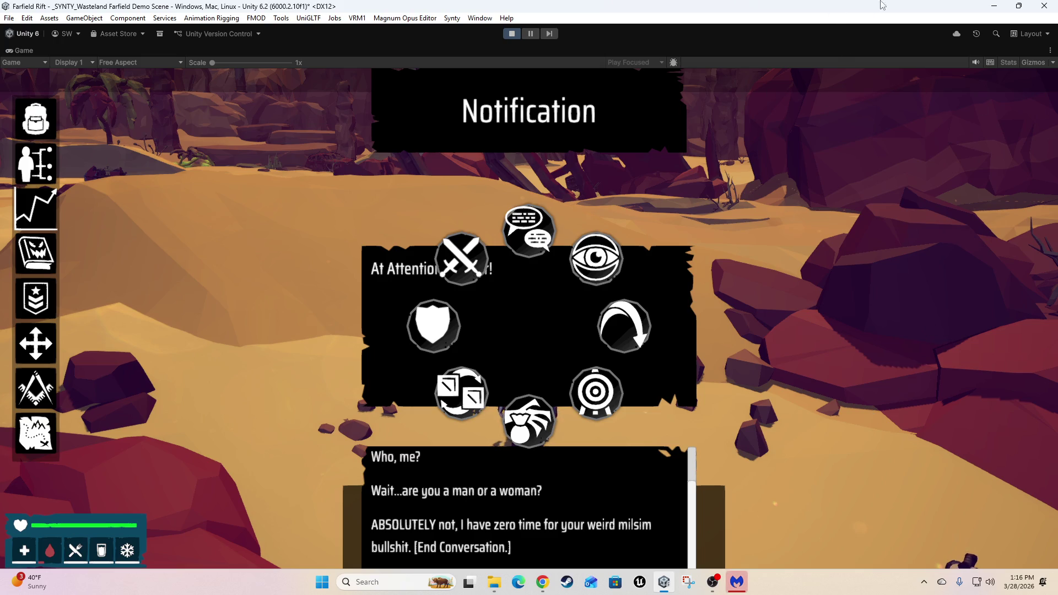
pyautogui.doubleClick(866, 10)
pyautogui.doubleClick(849, 6)
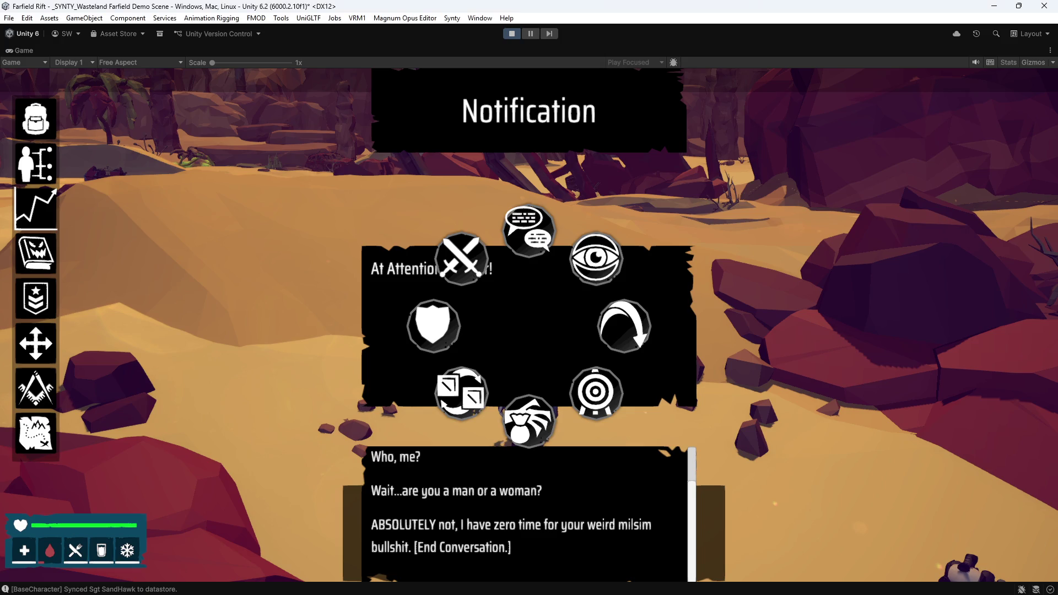
pyautogui.scroll(2, 547, 509)
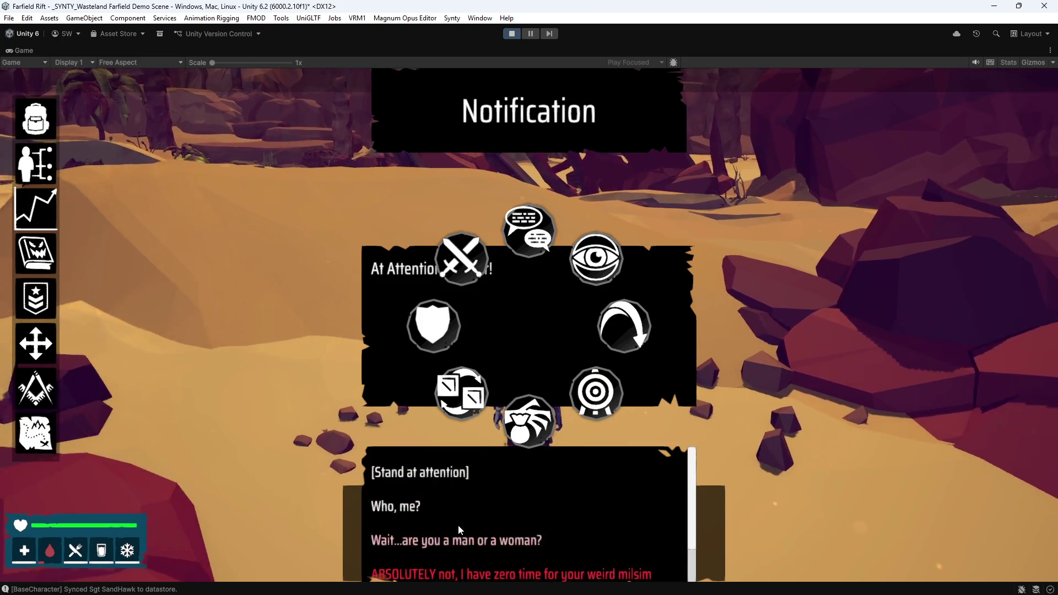
pyautogui.scroll(-2, 458, 526)
pyautogui.scroll(2, 460, 529)
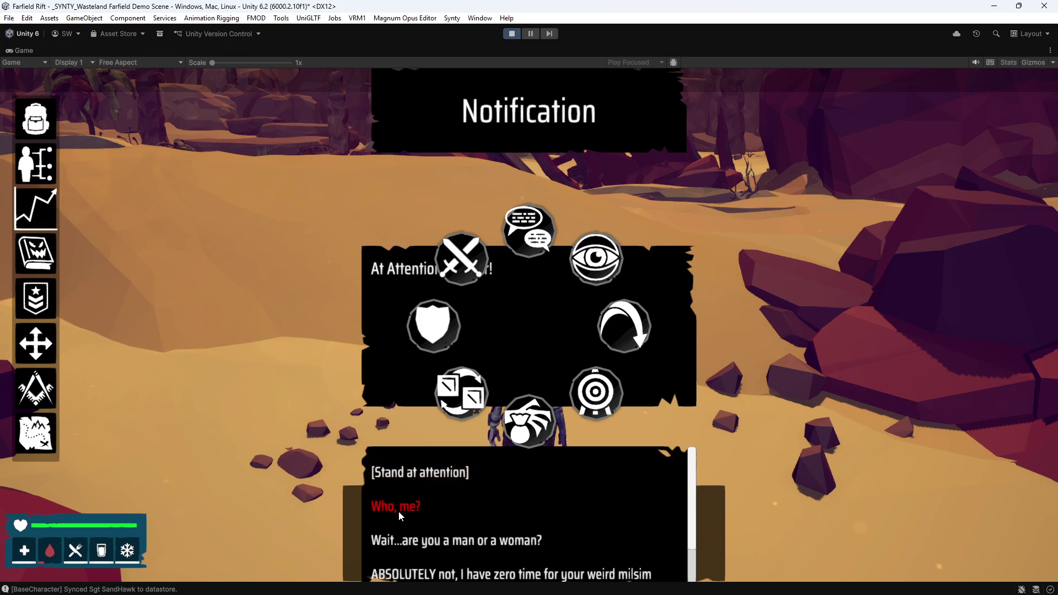
pyautogui.scroll(-2, 398, 511)
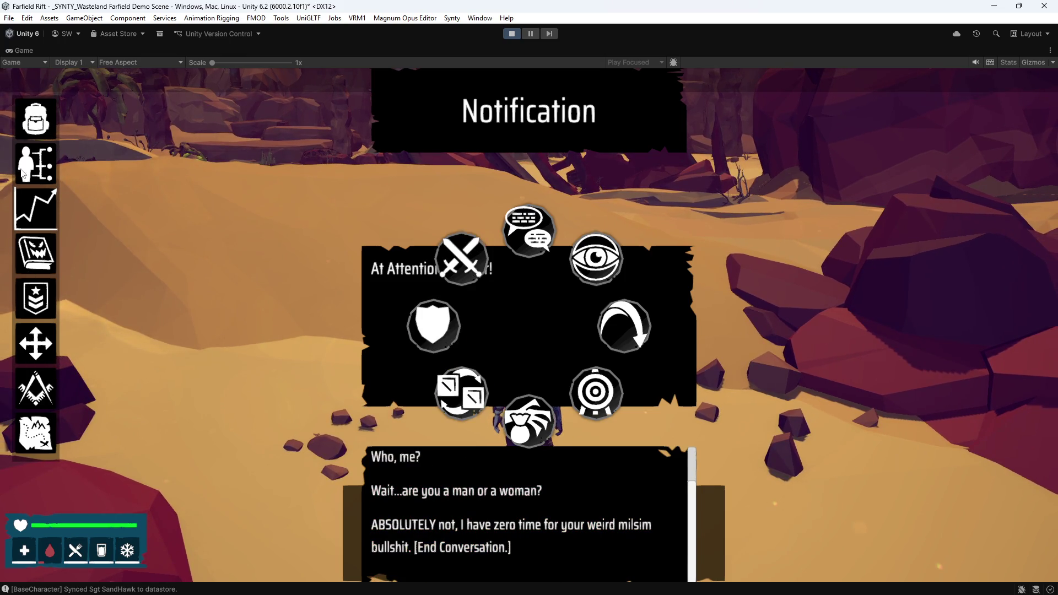
pyautogui.doubleClick(416, 46)
pyautogui.scroll(-4, 91, 259)
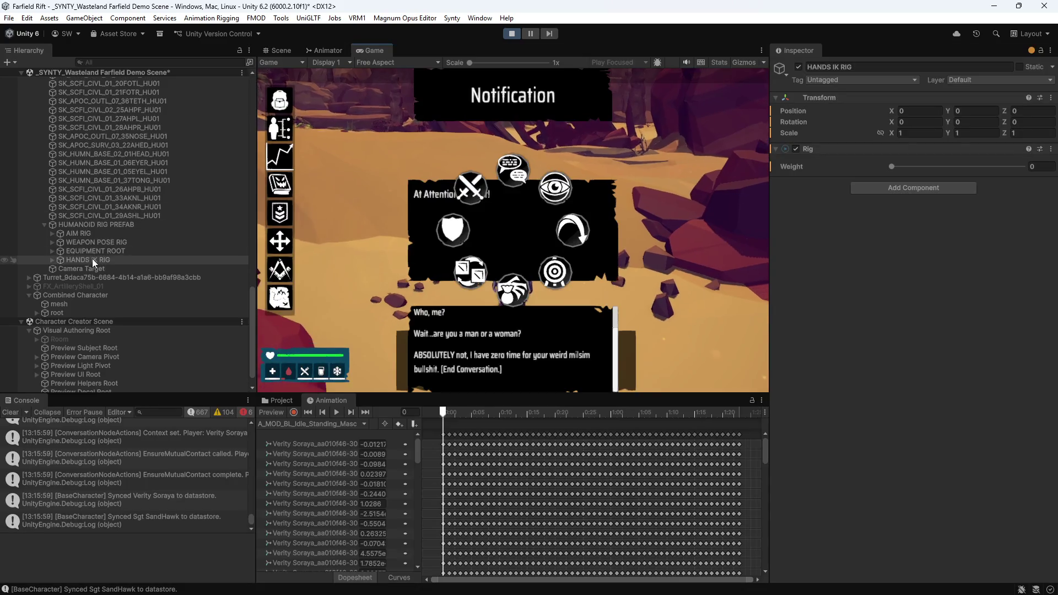
# - Inspect HUD_Apocalypse_HealthStats_02, Contextual Action Menu Manager and BG Border in the HUD hierarchy
pyautogui.scroll(20, 81, 299)
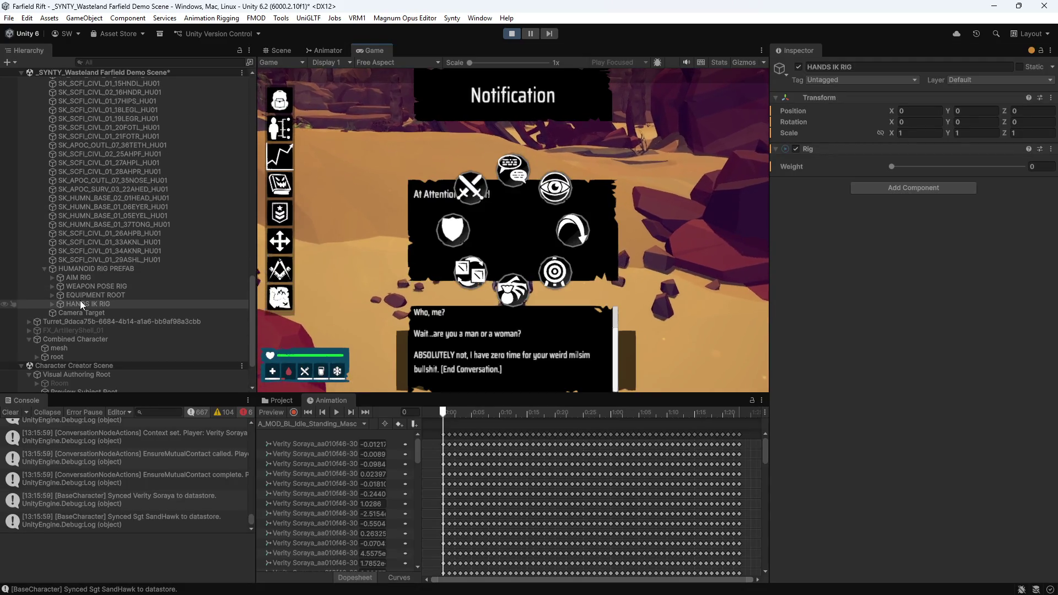
pyautogui.scroll(5, 103, 256)
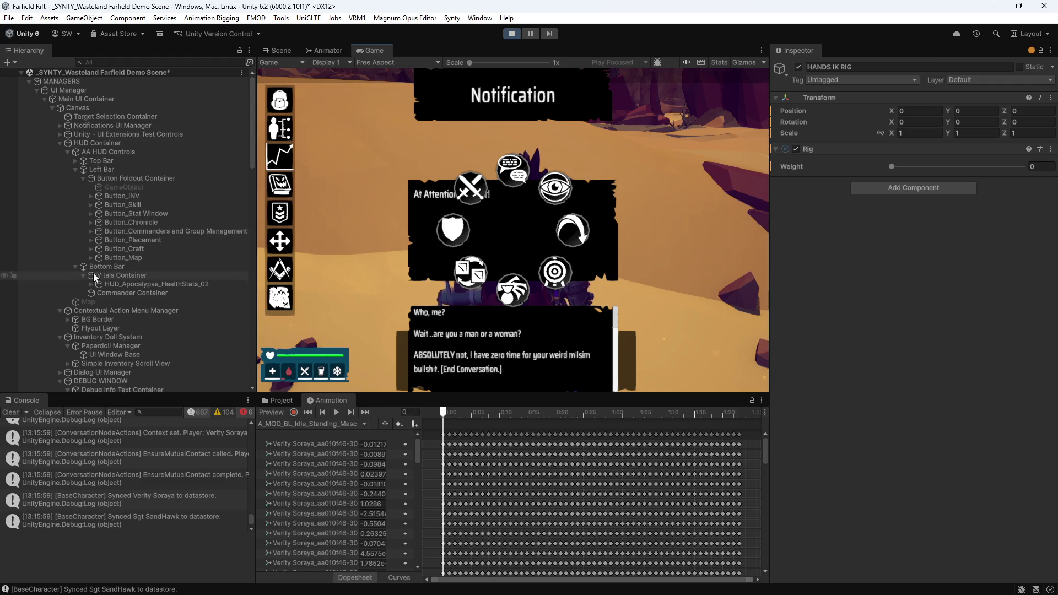
pyautogui.click(83, 178)
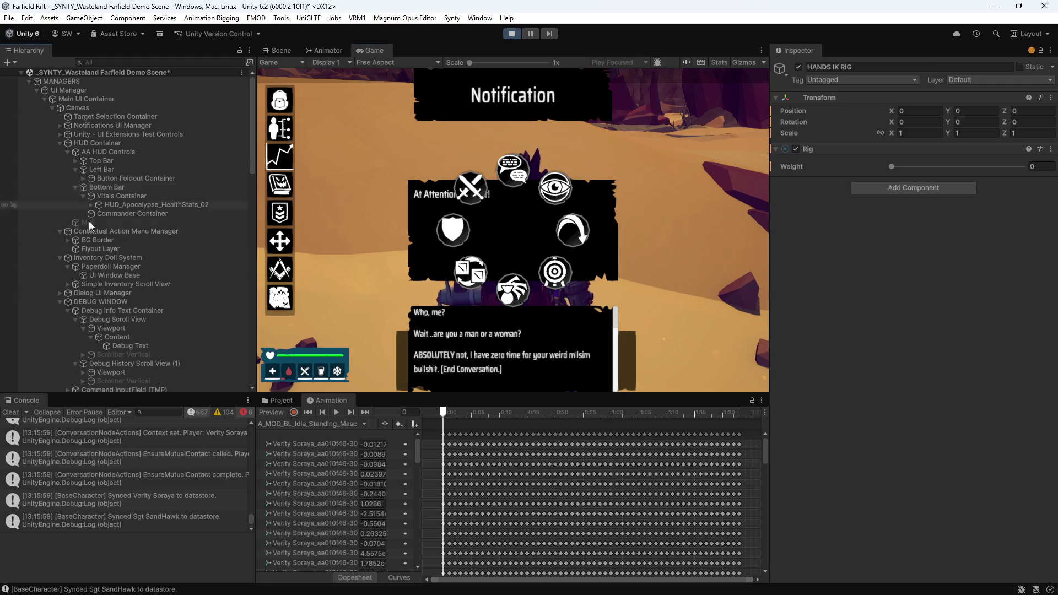
pyautogui.click(117, 206)
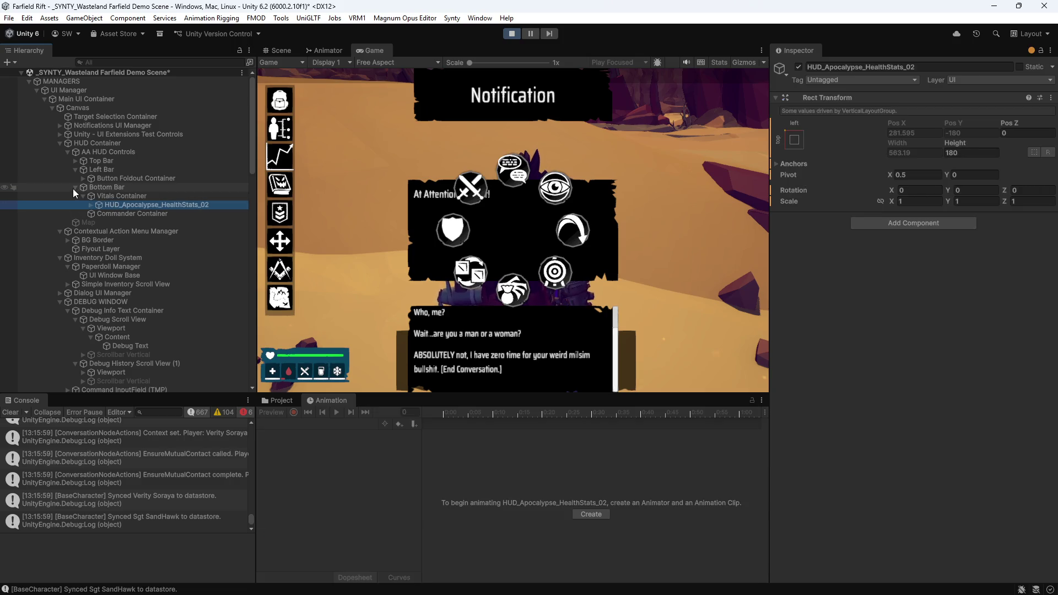
pyautogui.click(75, 187)
pyautogui.click(111, 205)
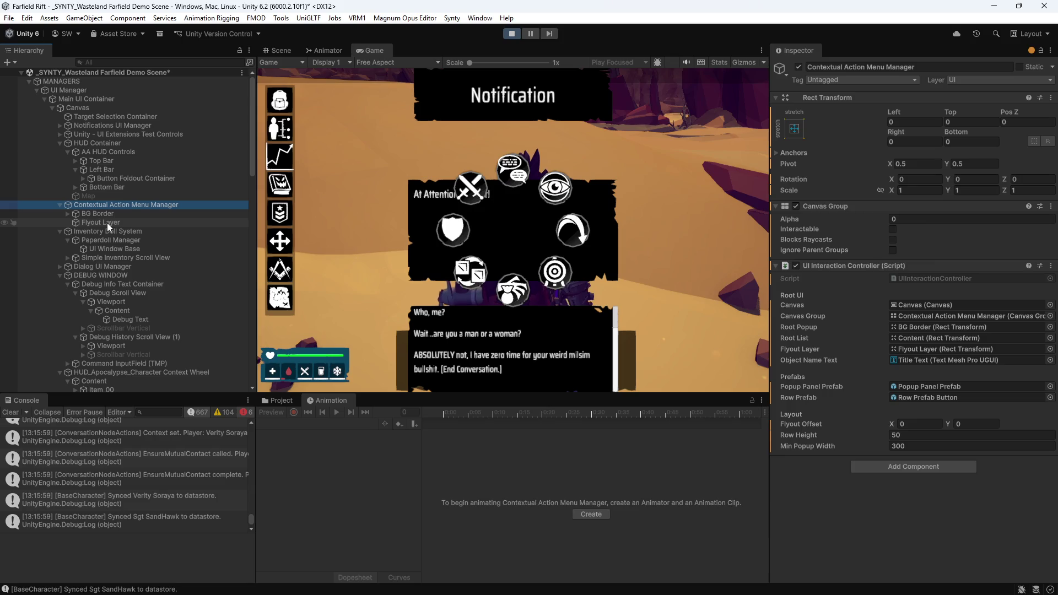
pyautogui.click(87, 214)
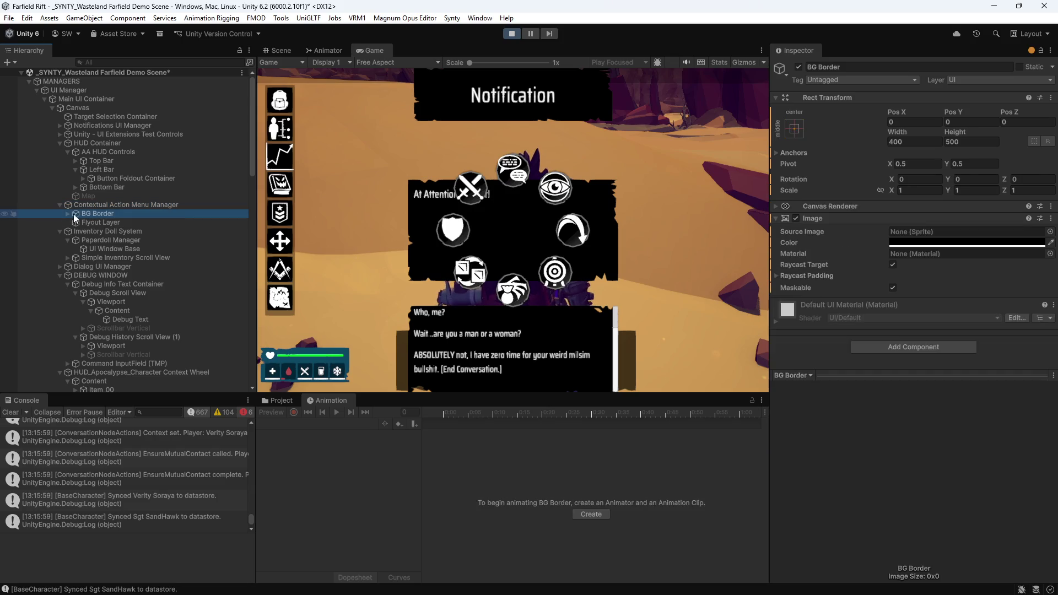
pyautogui.click(68, 213)
pyautogui.click(67, 214)
pyautogui.click(60, 205)
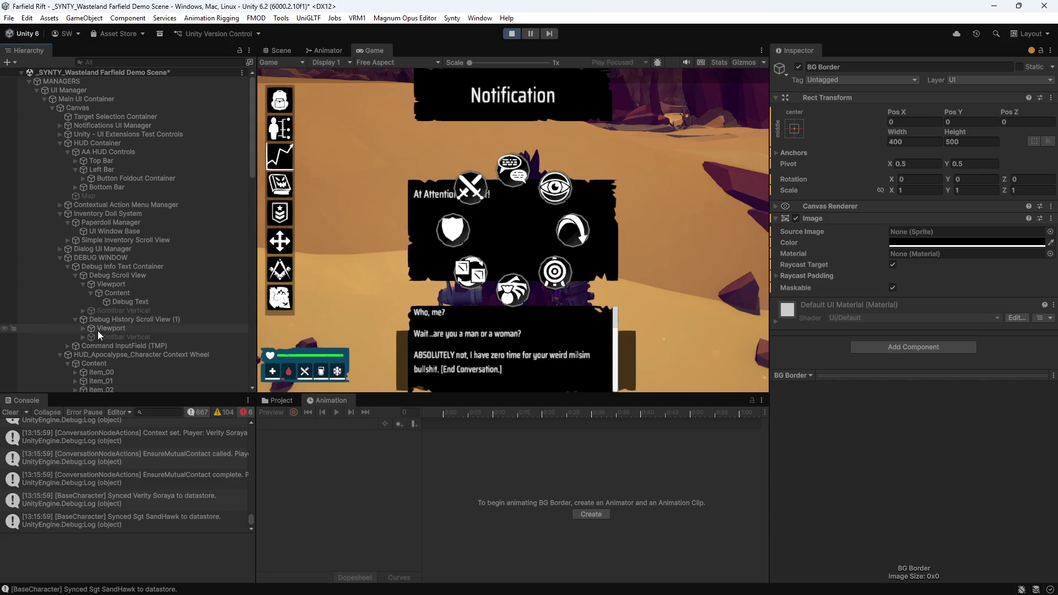
# - Deactivate the HUD_Apocalypse_Character Context Wheel object in the Inspector
pyautogui.scroll(-3, 110, 336)
pyautogui.scroll(-3, 123, 297)
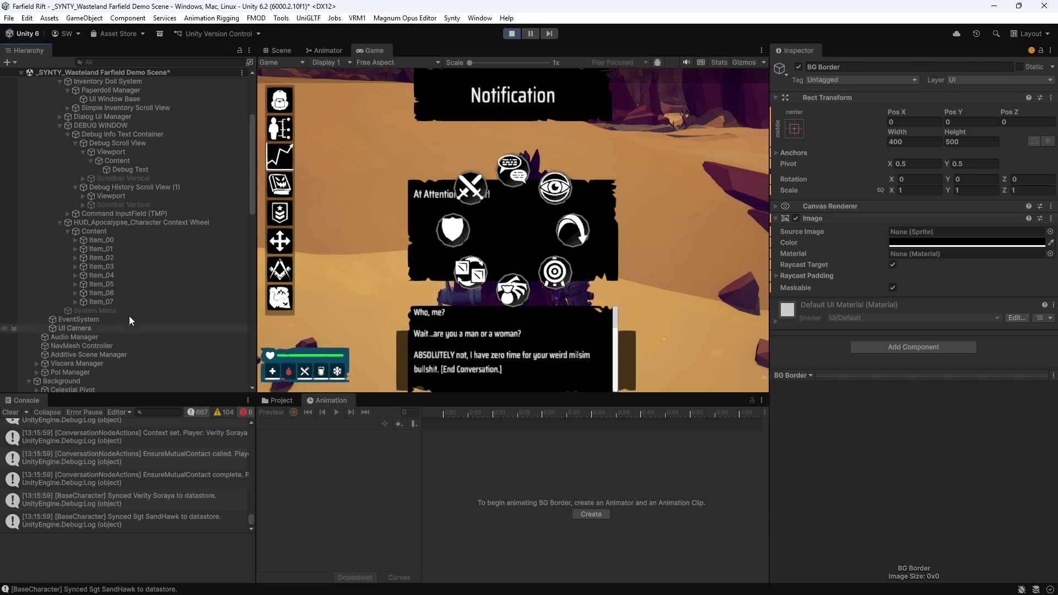
pyautogui.click(89, 222)
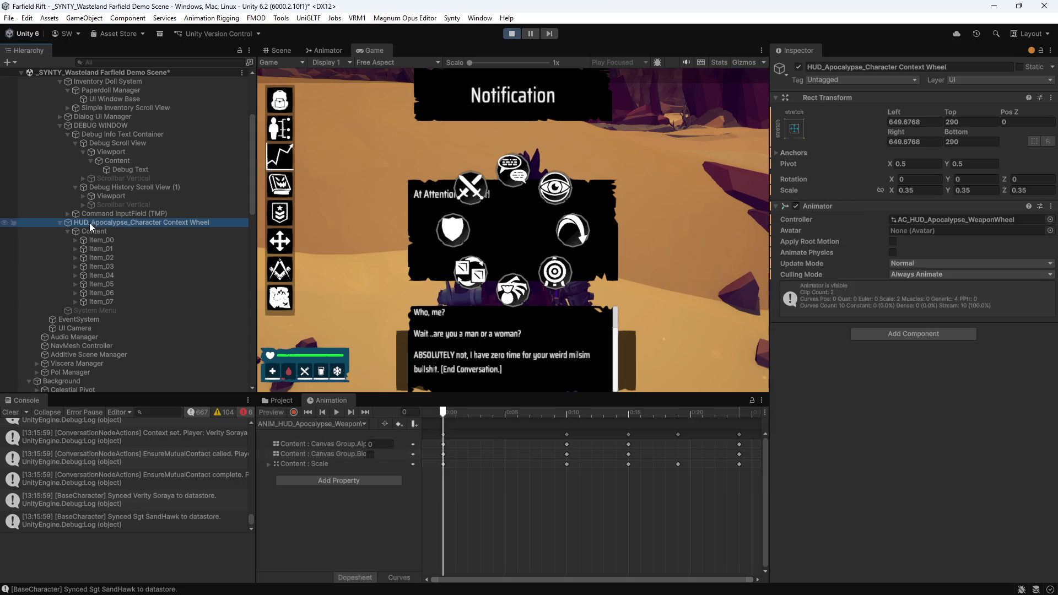
pyautogui.click(798, 67)
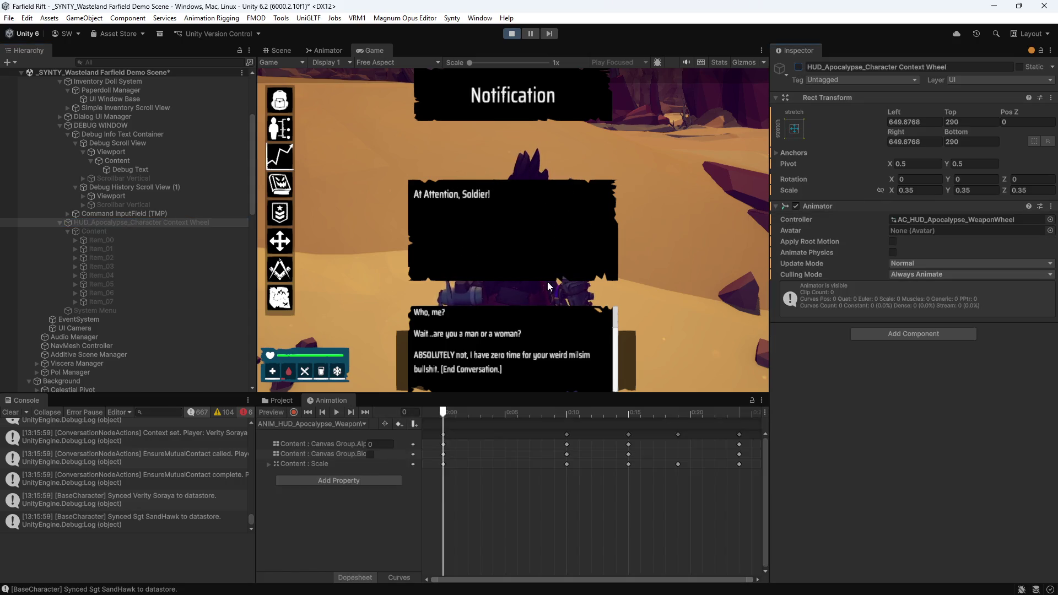
# - Answer the sergeant with 'Who, me?' in the maximized Game view, then launch Magnum Opus Editor
pyautogui.hotkey('shift', 'space')
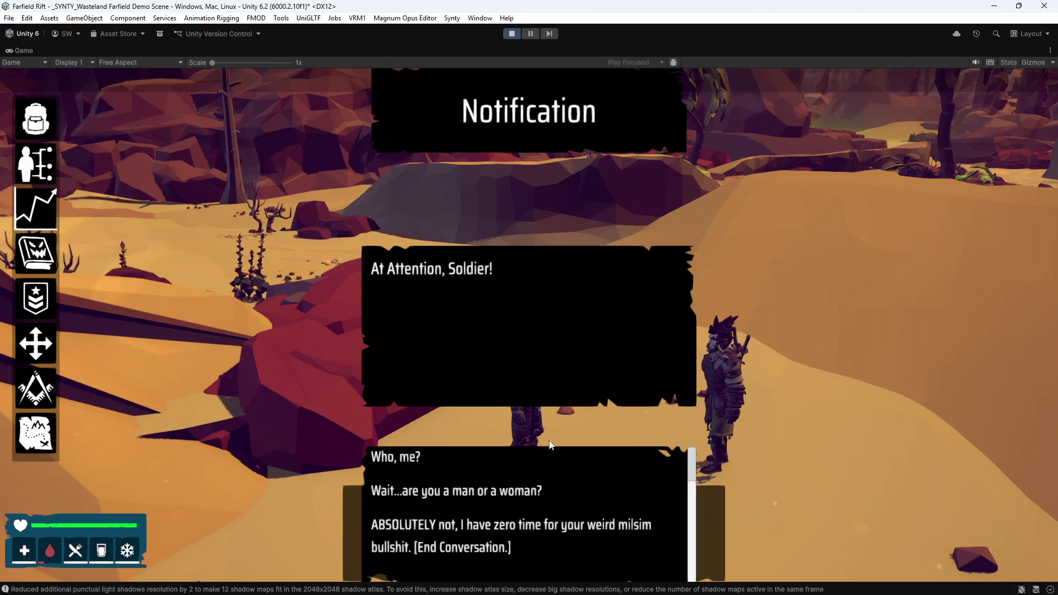
pyautogui.scroll(1, 562, 520)
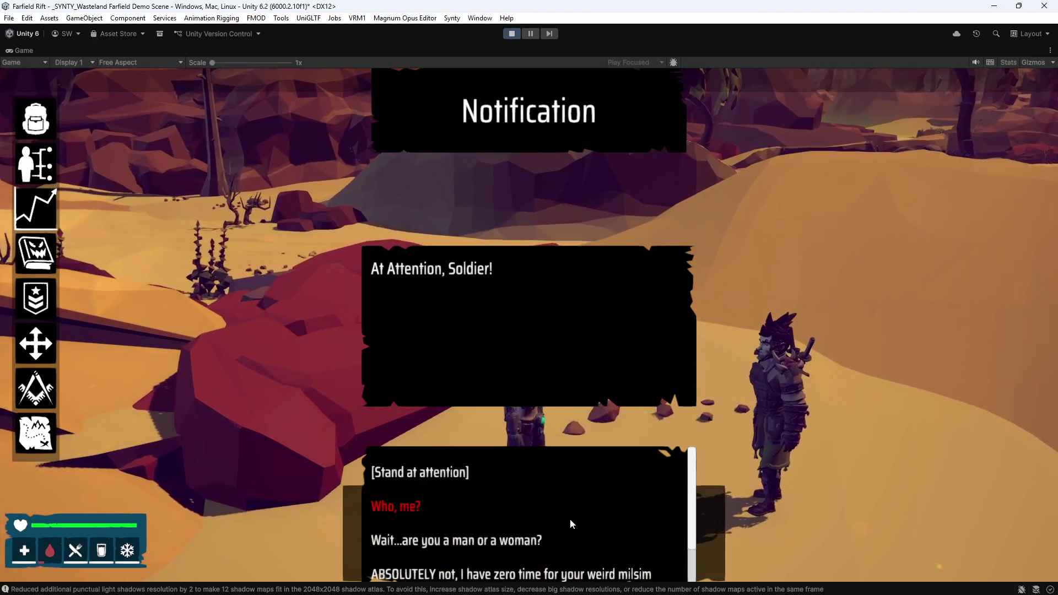
pyautogui.scroll(-1, 429, 523)
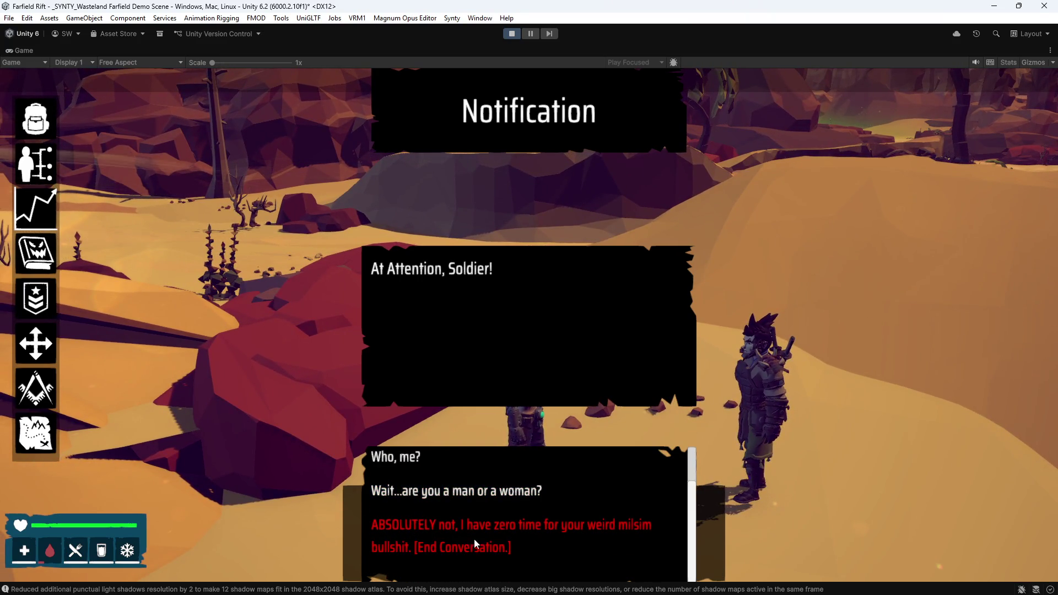
pyautogui.scroll(1, 410, 523)
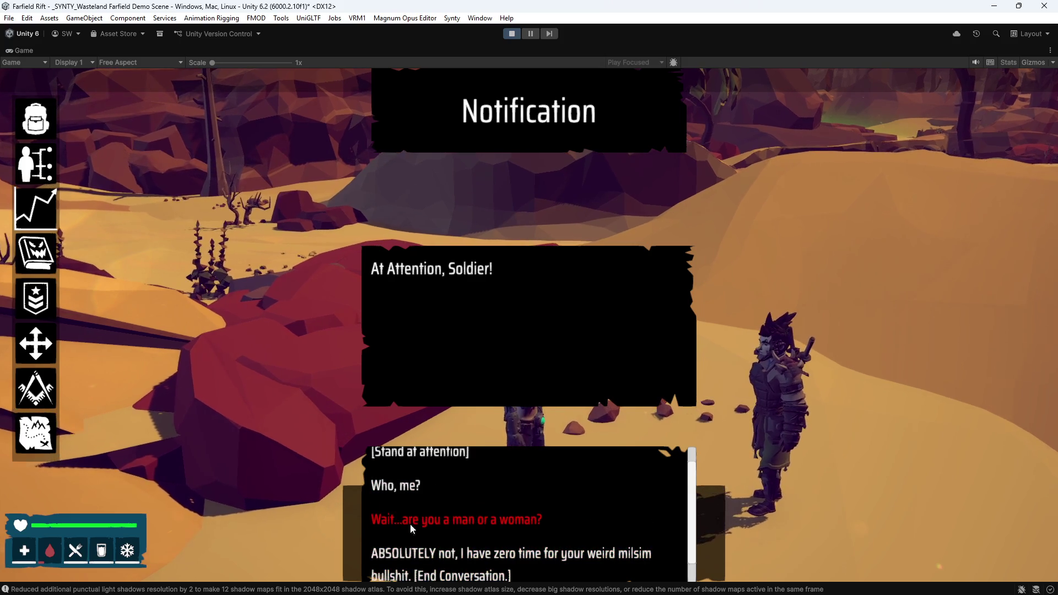
pyautogui.scroll(1, 397, 500)
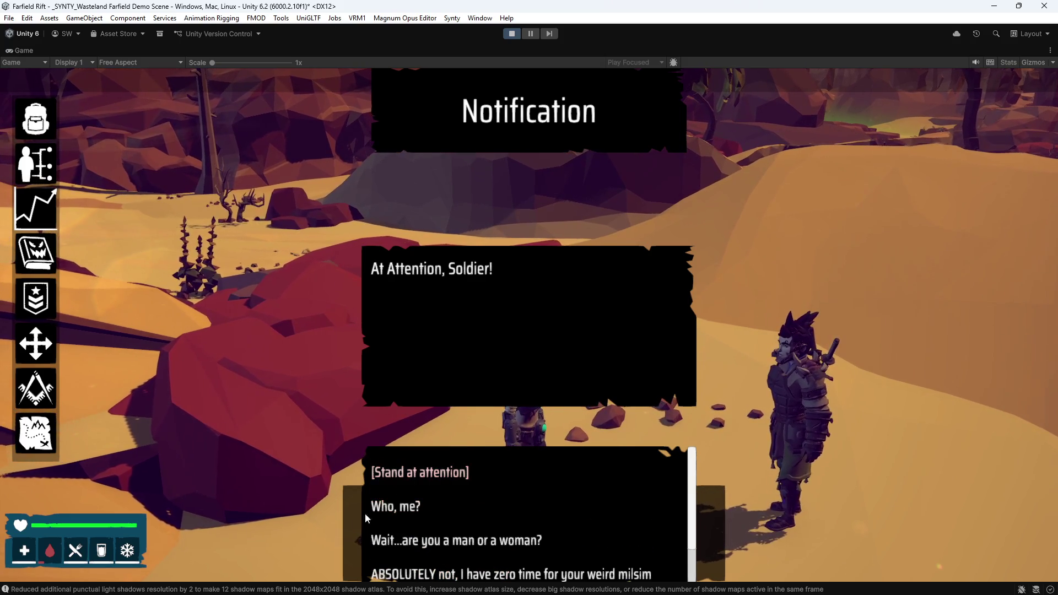
pyautogui.click(405, 501)
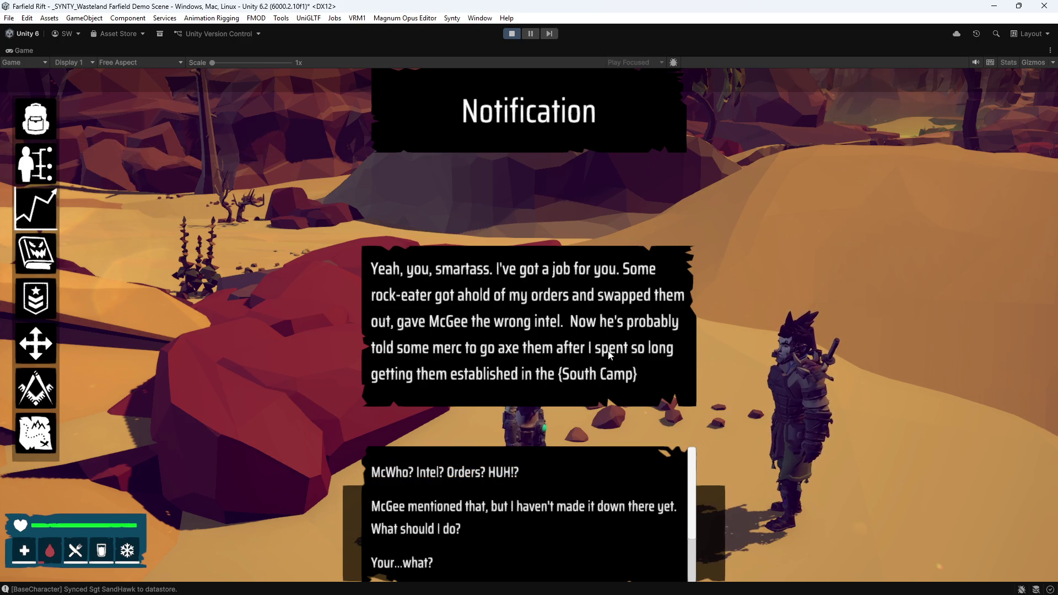
pyautogui.click(400, 18)
pyautogui.click(410, 43)
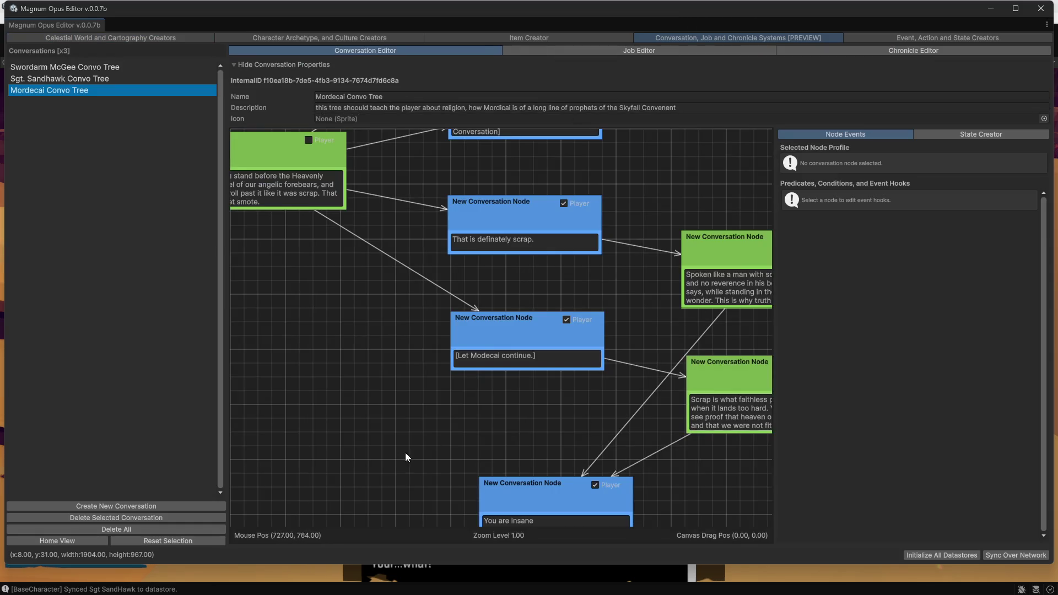
# - Open the Sgt. Sandhawk Convo Tree, select the job-offer node and expand its Conversation.OnEnter hook
pyautogui.click(38, 78)
pyautogui.moveTo(365, 398)
pyautogui.mouseDown()
pyautogui.moveTo(335, 362)
pyautogui.moveTo(337, 315)
pyautogui.moveTo(303, 399)
pyautogui.mouseUp()
pyautogui.click(423, 330)
pyautogui.scroll(1, 424, 335)
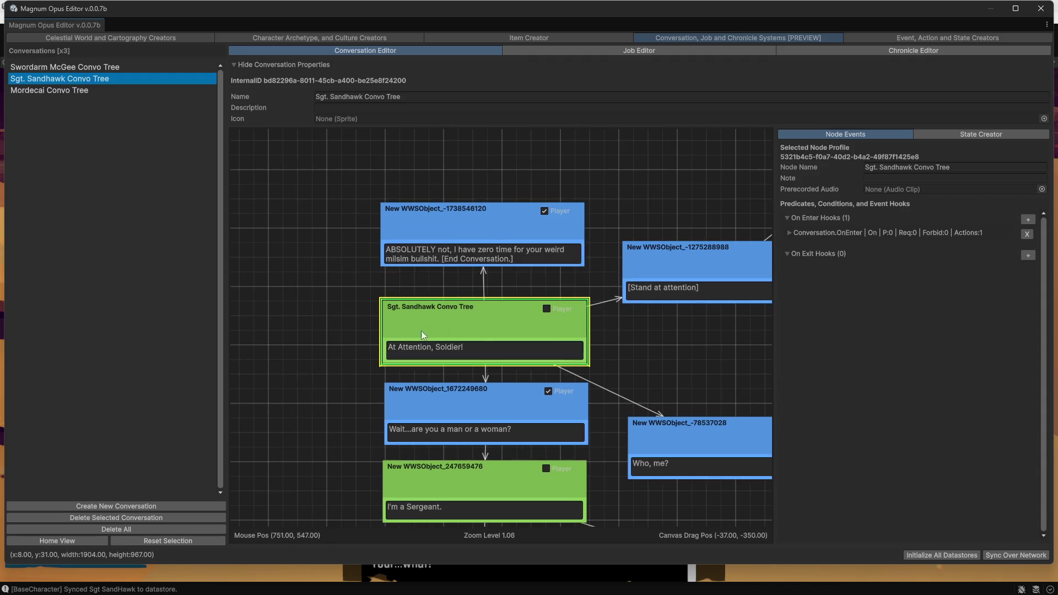
pyautogui.scroll(3, 373, 373)
pyautogui.moveTo(630, 340)
pyautogui.mouseDown()
pyautogui.moveTo(618, 326)
pyautogui.moveTo(515, 320)
pyautogui.moveTo(500, 329)
pyautogui.mouseUp()
pyautogui.scroll(-2, 541, 350)
pyautogui.scroll(-1, 563, 418)
pyautogui.moveTo(563, 418)
pyautogui.mouseDown()
pyautogui.moveTo(452, 286)
pyautogui.moveTo(372, 275)
pyautogui.moveTo(504, 283)
pyautogui.moveTo(557, 197)
pyautogui.mouseUp()
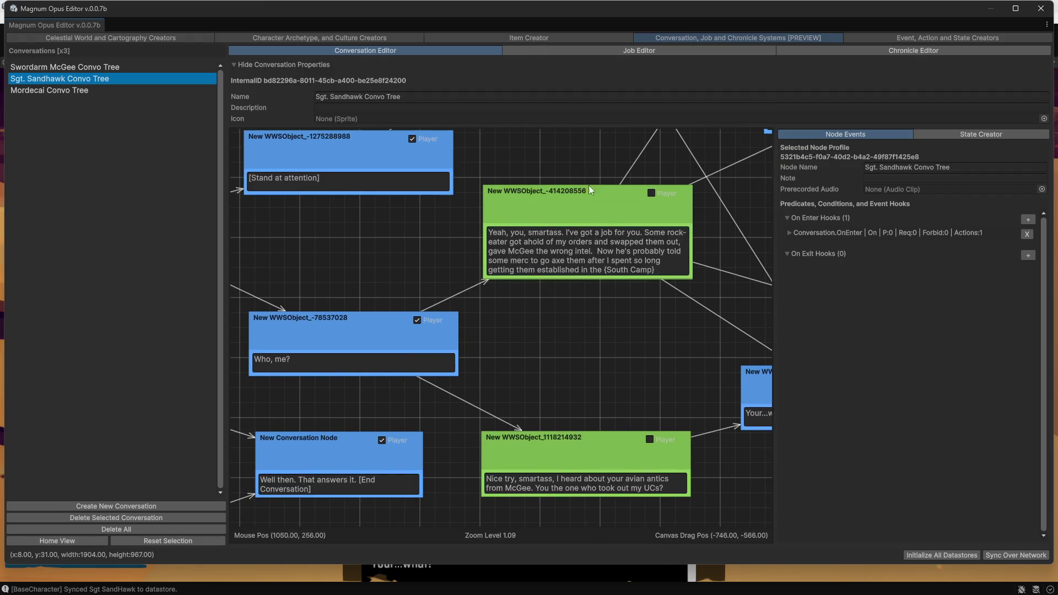
pyautogui.moveTo(566, 364); pyautogui.dragTo(556, 381)
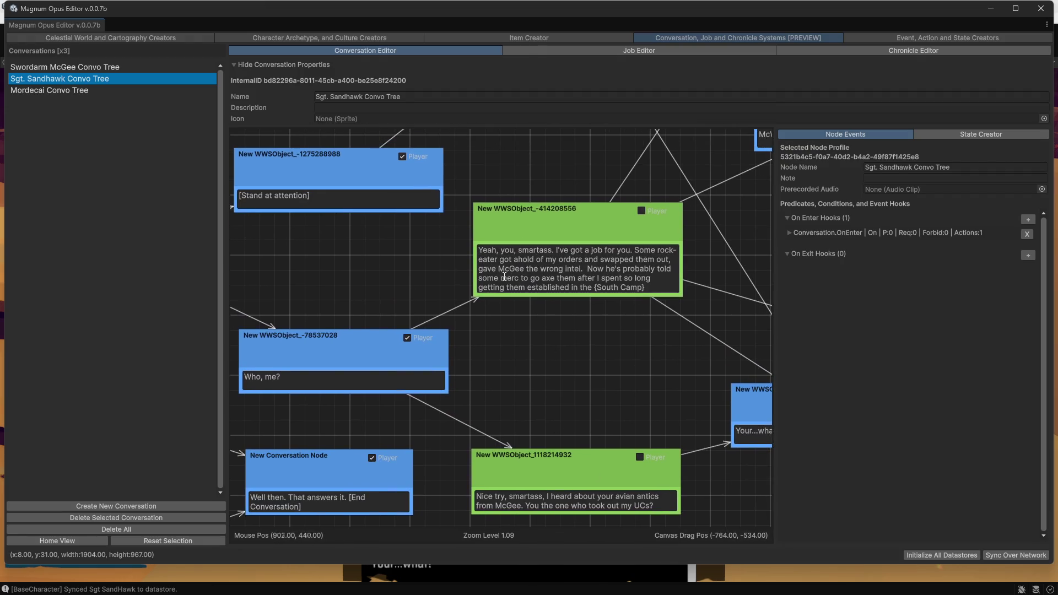
pyautogui.click(543, 226)
pyautogui.click(796, 234)
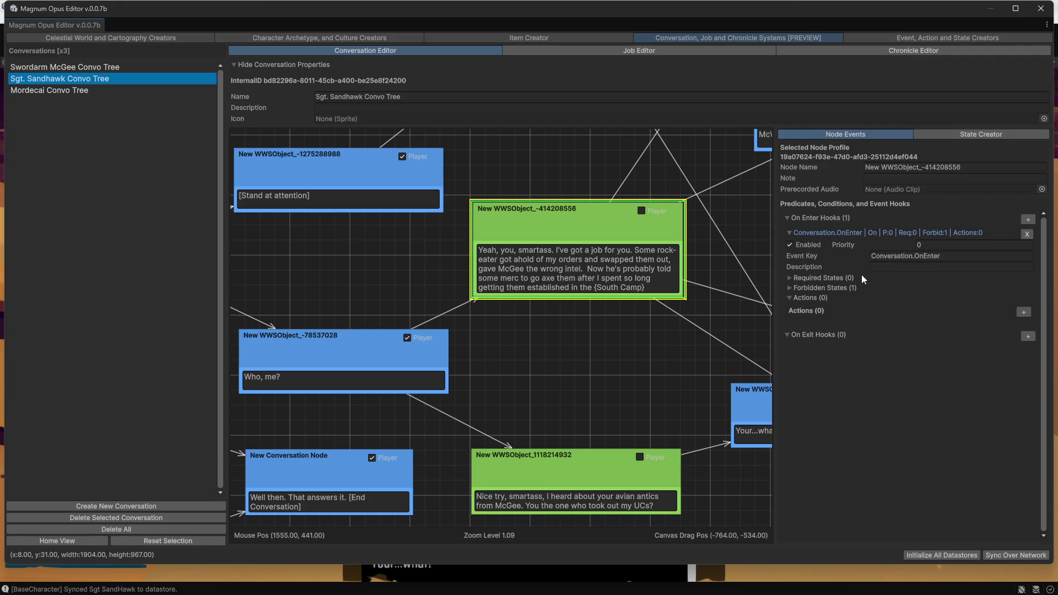
# - Reveal the job-offer hook's forbidden state and pan across the graph
pyautogui.click(812, 287)
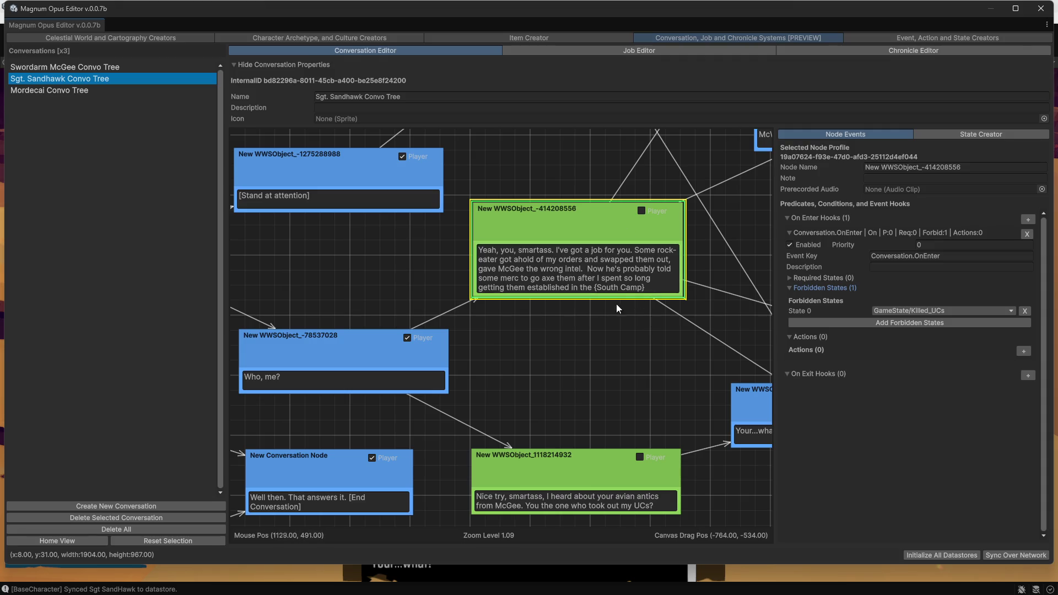
pyautogui.moveTo(593, 373)
pyautogui.mouseDown()
pyautogui.moveTo(612, 297)
pyautogui.moveTo(615, 201)
pyautogui.mouseUp()
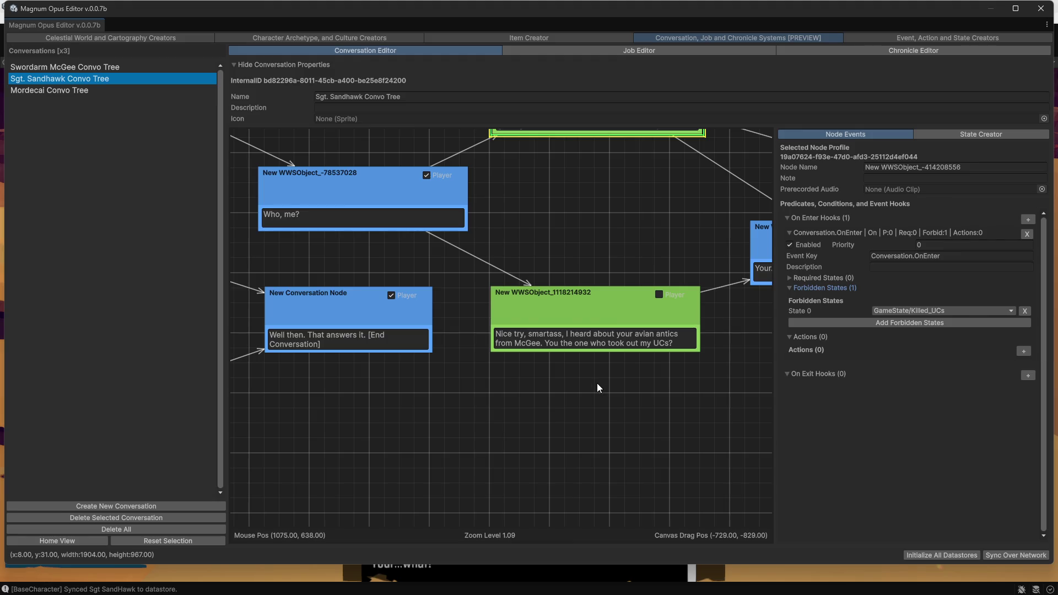
pyautogui.moveTo(644, 399)
pyautogui.mouseDown()
pyautogui.moveTo(601, 441)
pyautogui.moveTo(576, 419)
pyautogui.mouseUp()
# - Show the 'Nice try, smartass' node's required state GameState/Killed_UCs, then restore the window size
pyautogui.click(554, 341)
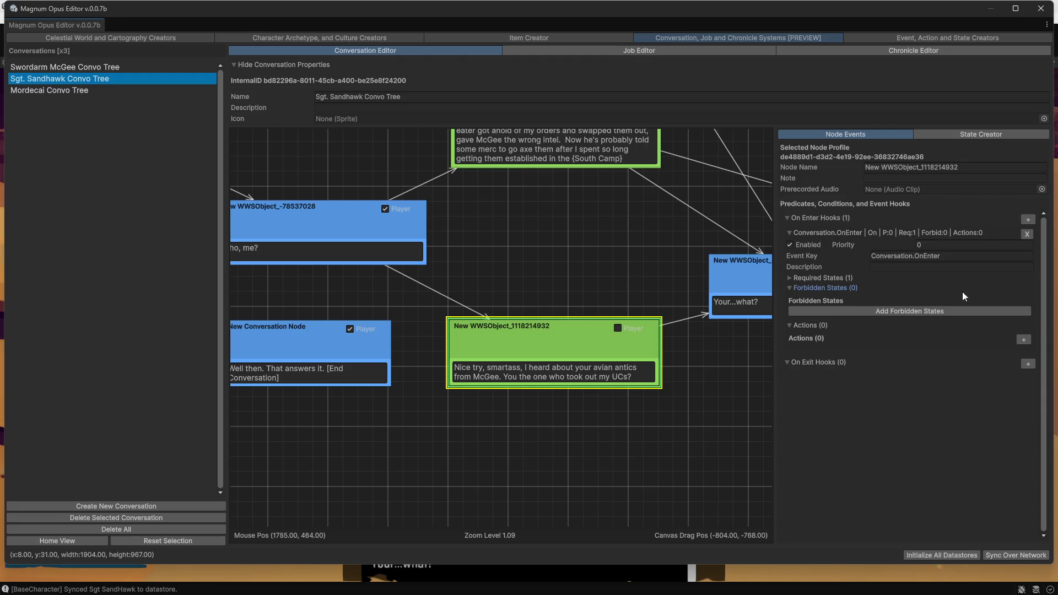
pyautogui.click(818, 278)
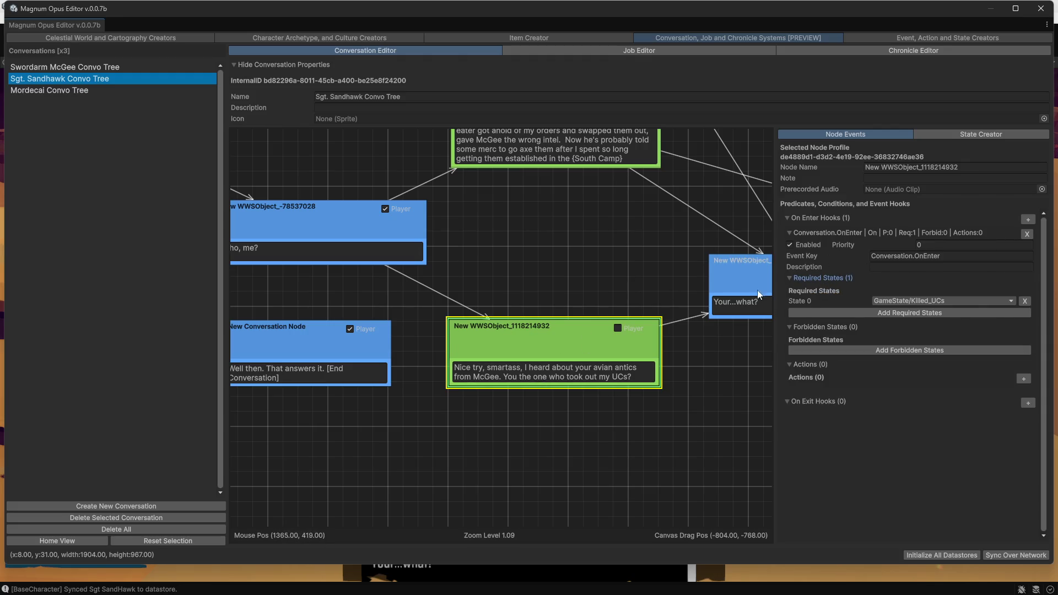
pyautogui.moveTo(662, 258)
pyautogui.mouseDown()
pyautogui.moveTo(601, 303)
pyautogui.moveTo(661, 254)
pyautogui.mouseUp()
pyautogui.moveTo(587, 343); pyautogui.dragTo(595, 420)
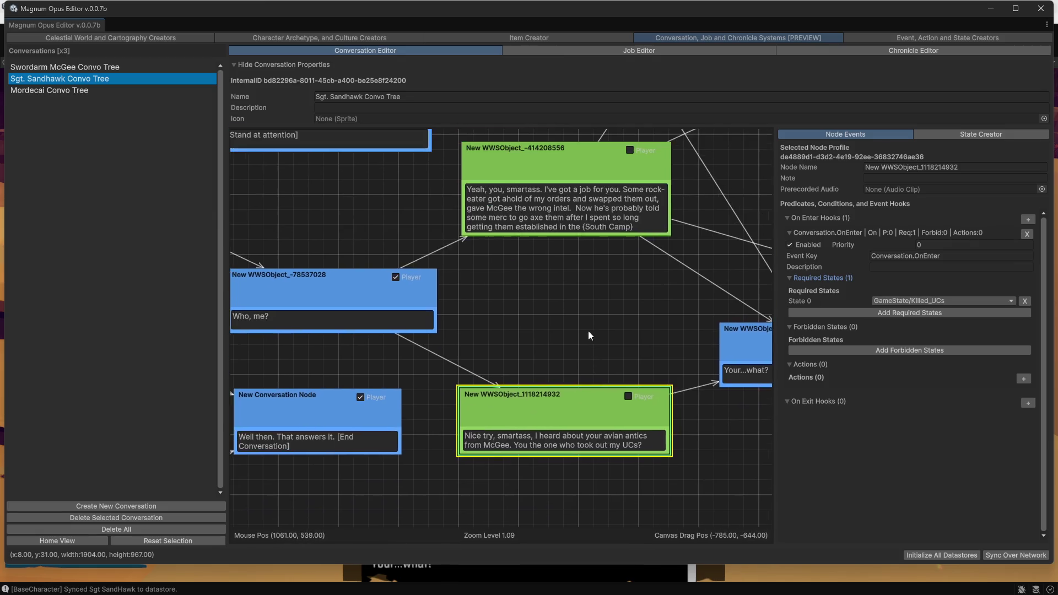
pyautogui.moveTo(560, 300); pyautogui.dragTo(592, 292)
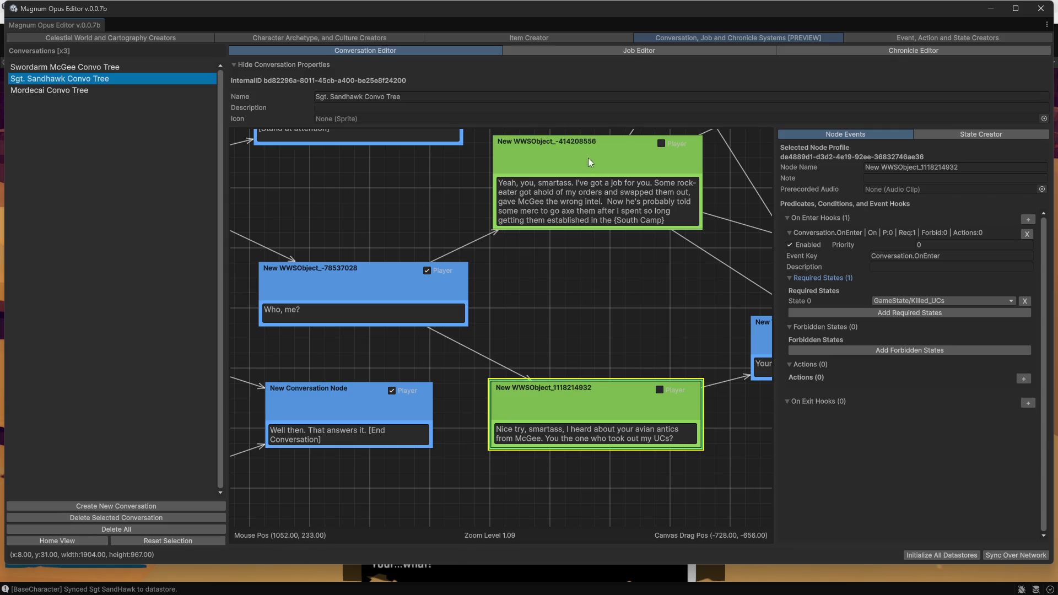
pyautogui.moveTo(580, 288); pyautogui.dragTo(536, 339)
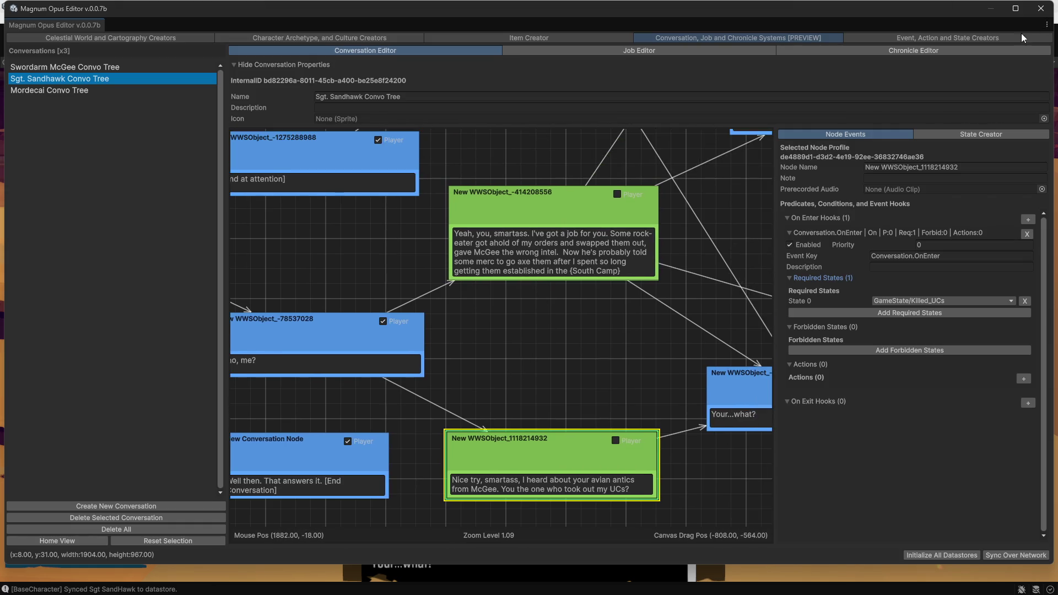
pyautogui.moveTo(868, 11)
pyautogui.mouseDown()
pyautogui.moveTo(835, 74)
pyautogui.moveTo(1057, 149)
pyautogui.moveTo(1057, 17)
pyautogui.mouseUp()
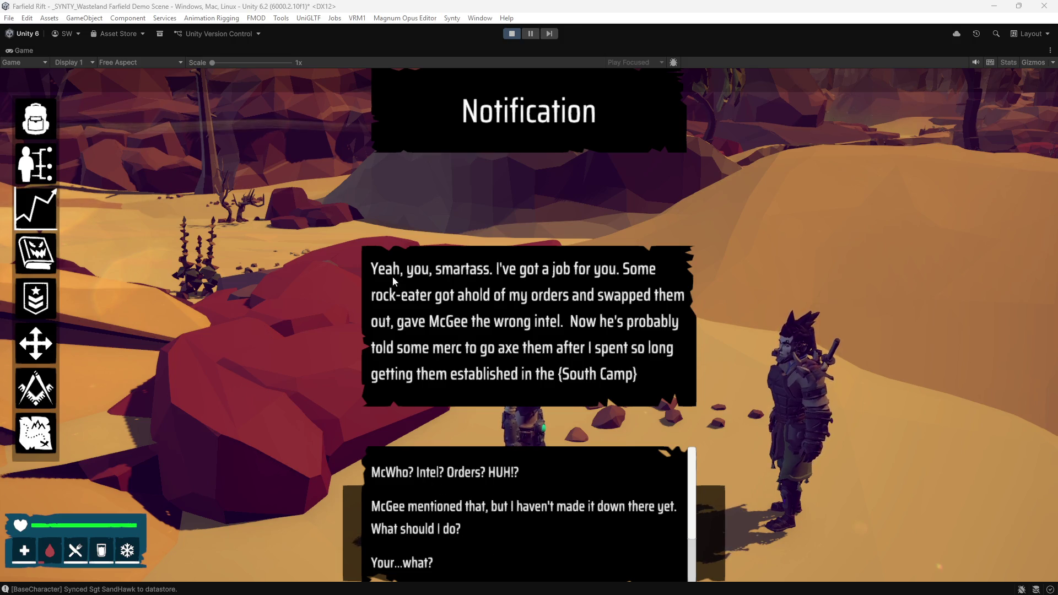
# - Reply 'McWho?', end the conversation with the sergeant, and open the in-game debug console
pyautogui.click(416, 472)
pyautogui.click(445, 528)
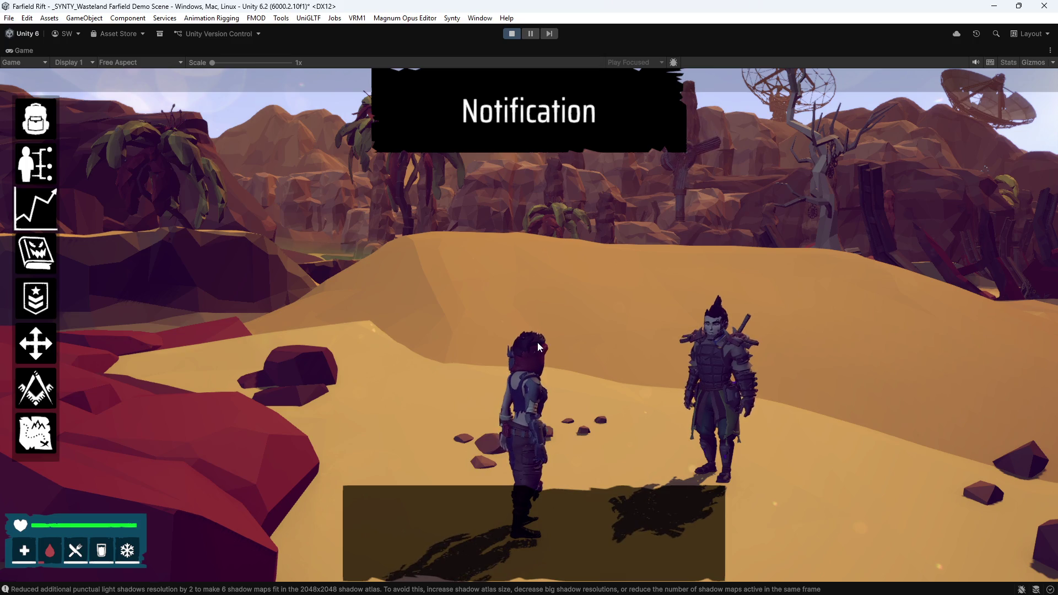
pyautogui.press('`')
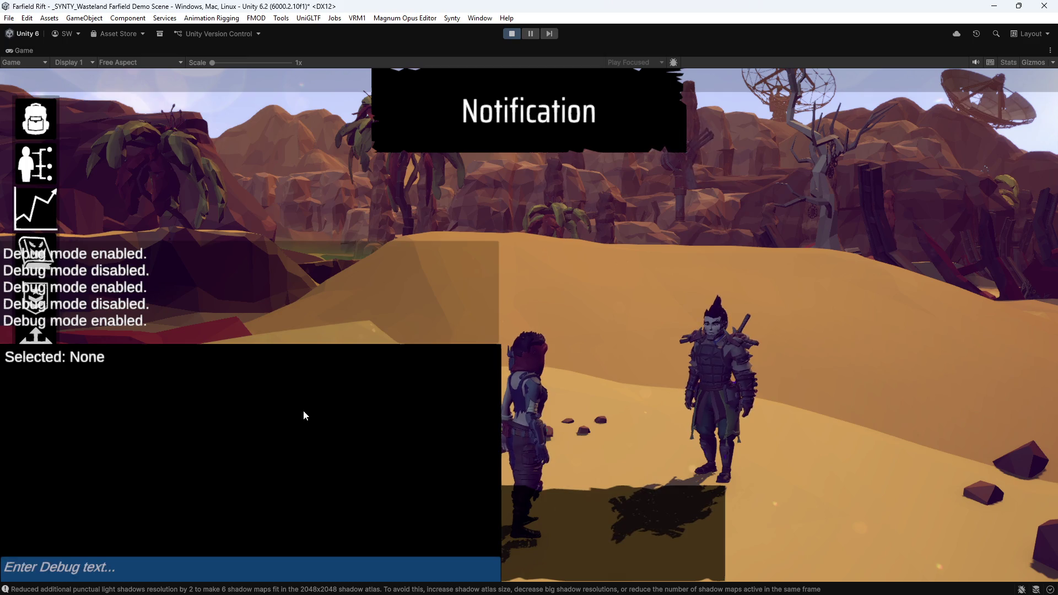
# - Run 'help' in the debug console to list its commands, then bring Magnum Opus Editor back maximized
pyautogui.write('help')
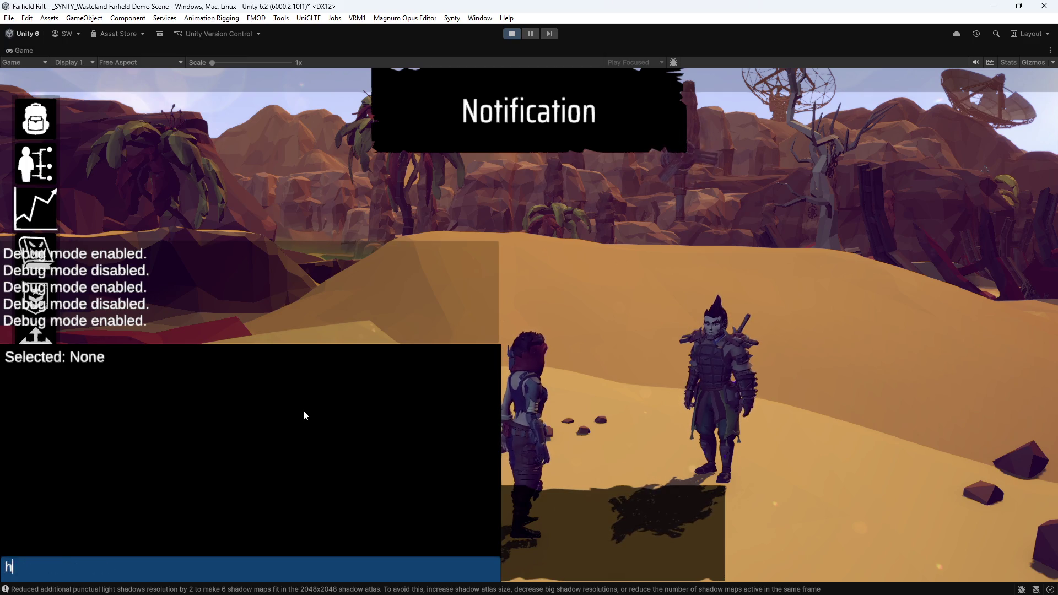
pyautogui.press('Return')
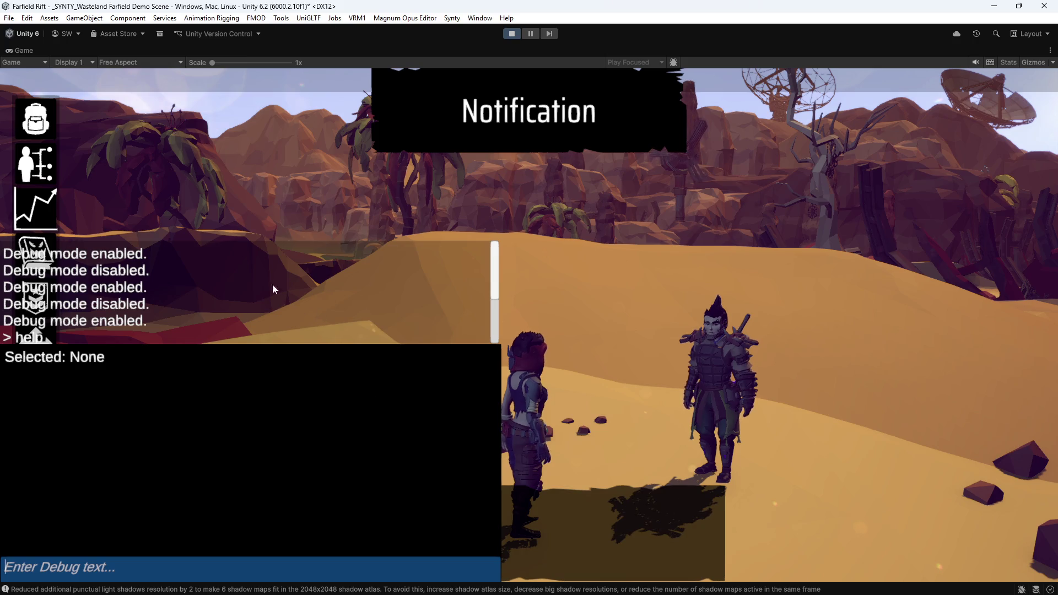
pyautogui.scroll(-1, 272, 284)
pyautogui.moveTo(497, 274); pyautogui.dragTo(490, 323)
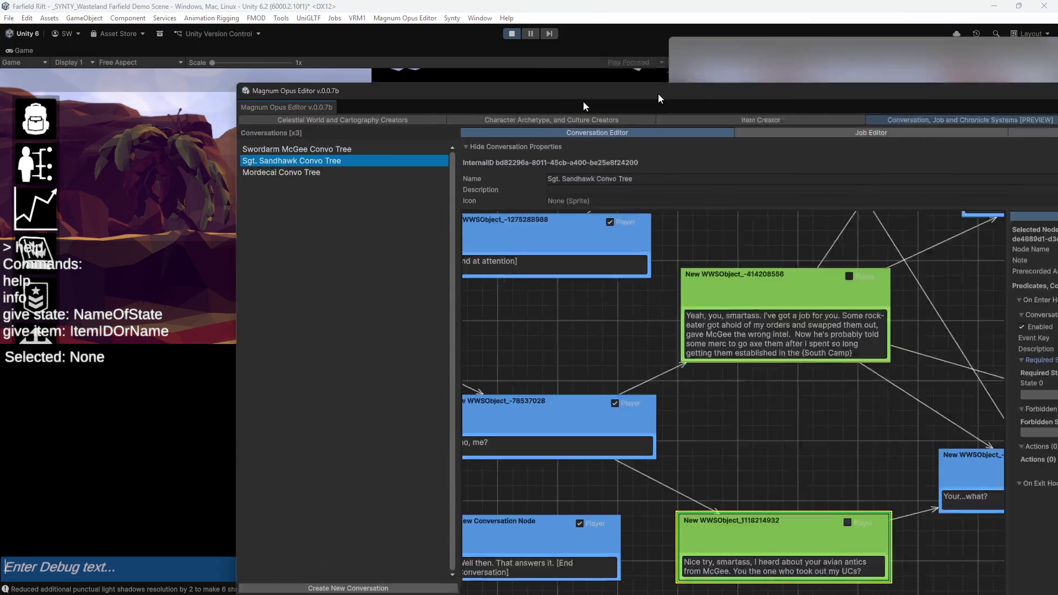
pyautogui.moveTo(658, 94); pyautogui.dragTo(386, 3)
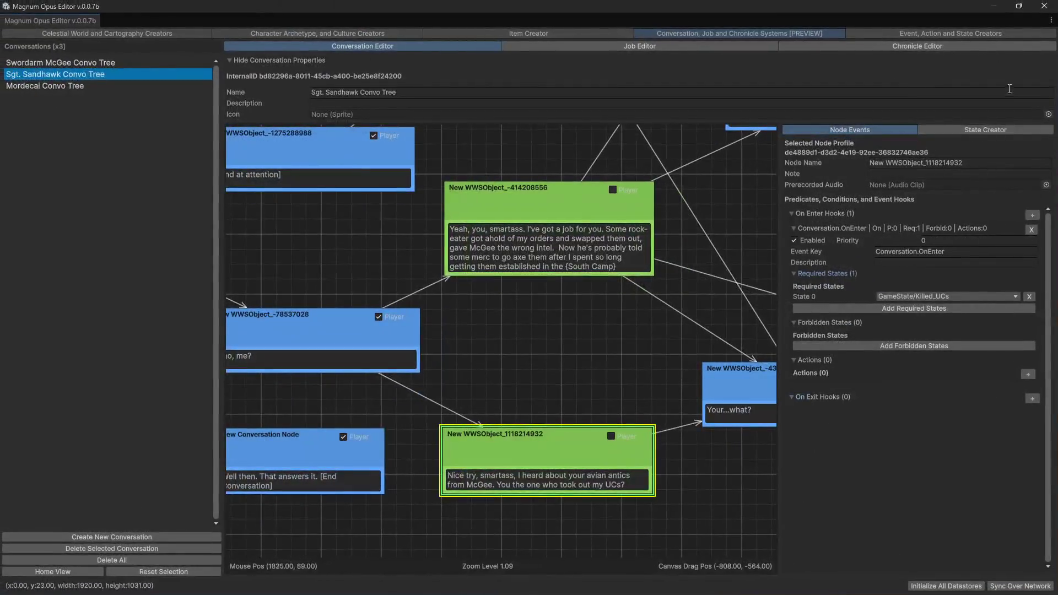
# - In the State Creator, create a new StateDef and then delete it again
pyautogui.click(964, 130)
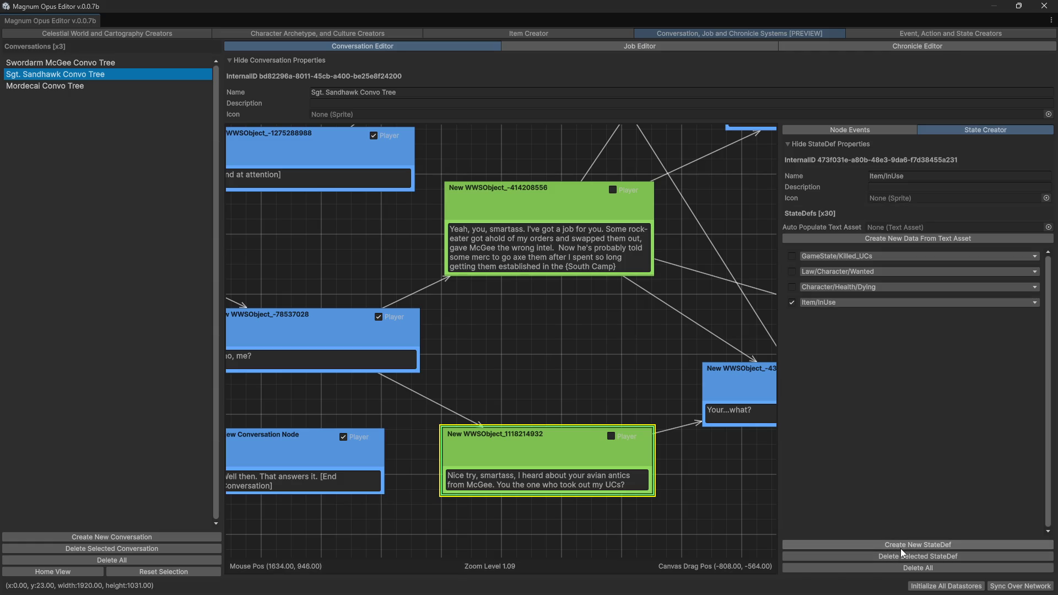
pyautogui.click(885, 546)
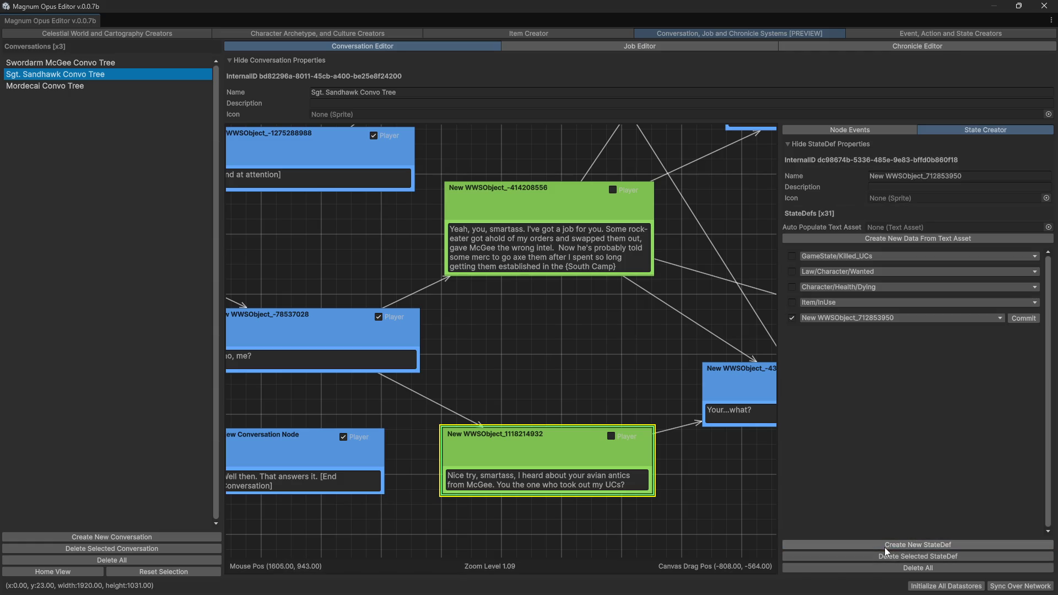
pyautogui.click(841, 318)
pyautogui.click(897, 385)
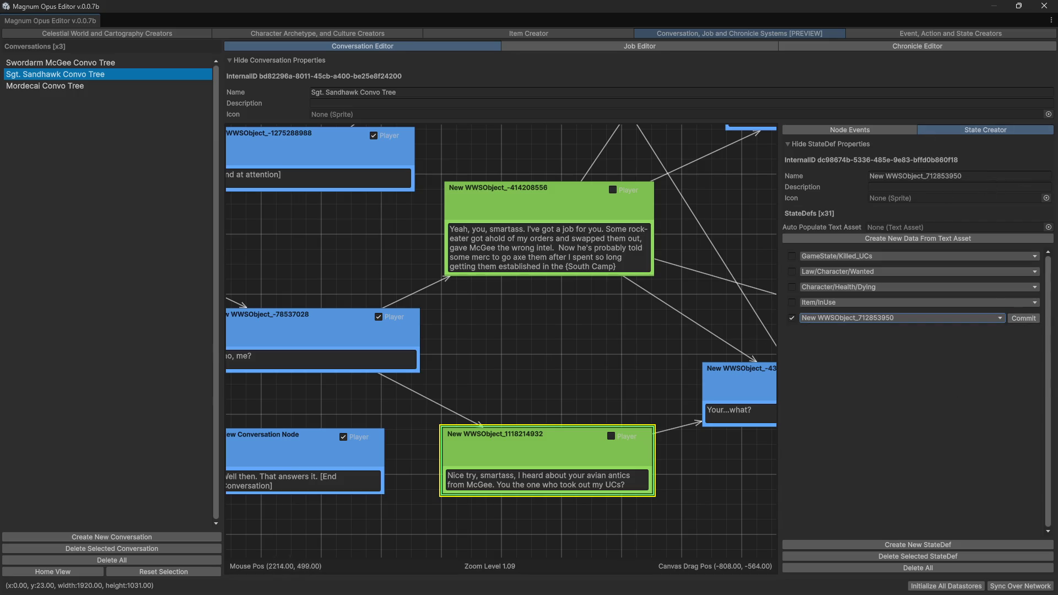
pyautogui.click(874, 558)
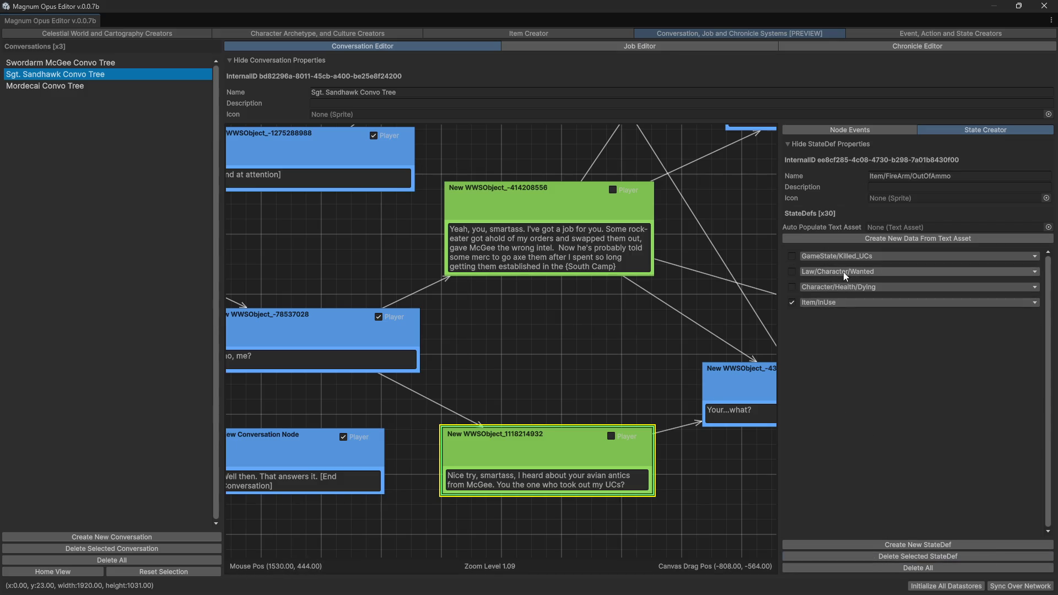
# - Browse the Law/Character/Wanted state categories without changes, then show the Event, Action and State Creators page
pyautogui.click(828, 273)
pyautogui.moveTo(831, 286)
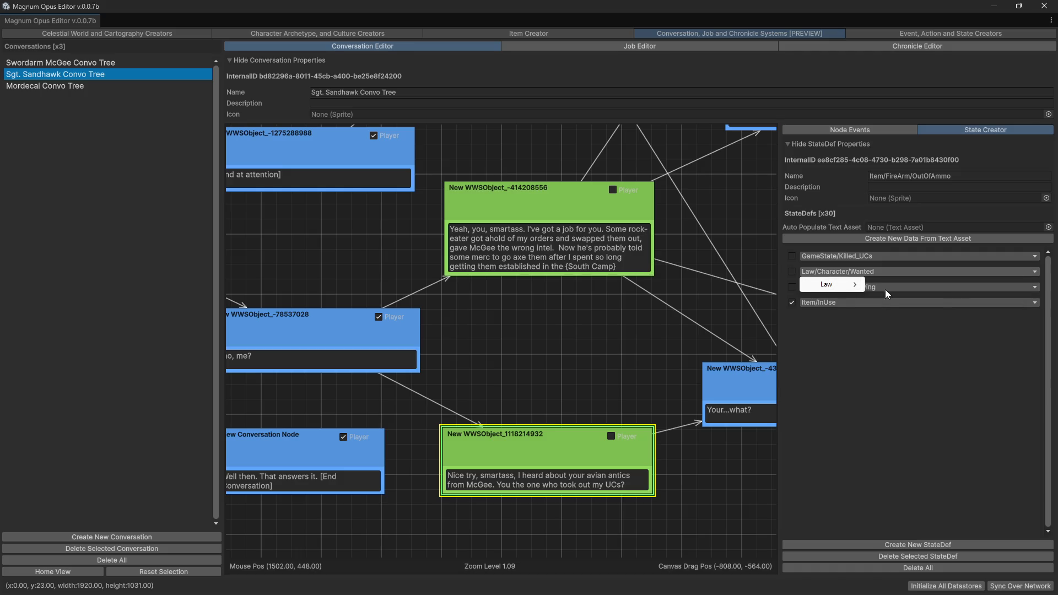
pyautogui.moveTo(902, 290)
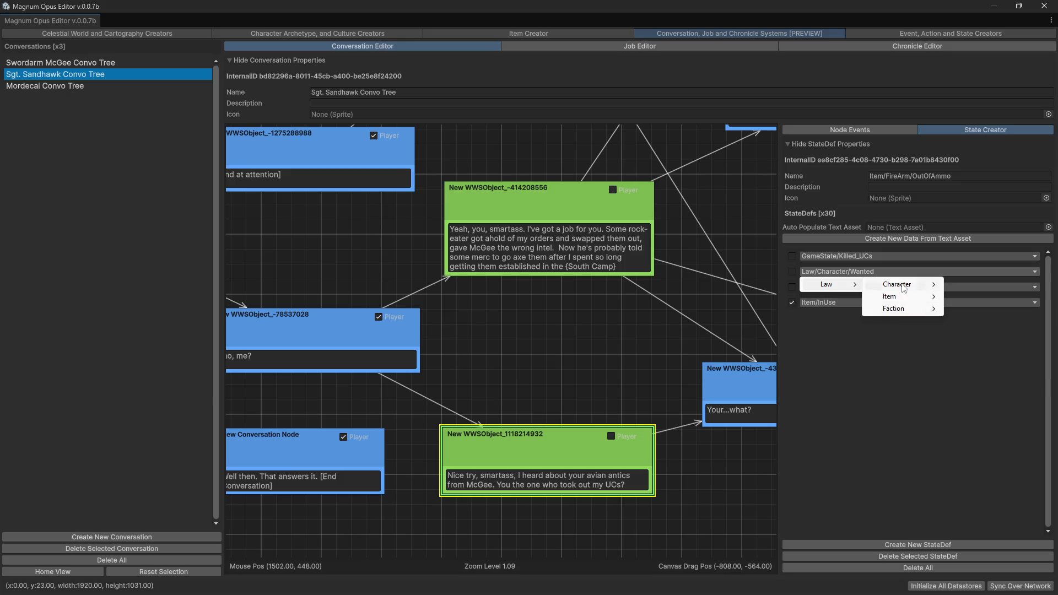
pyautogui.click(929, 426)
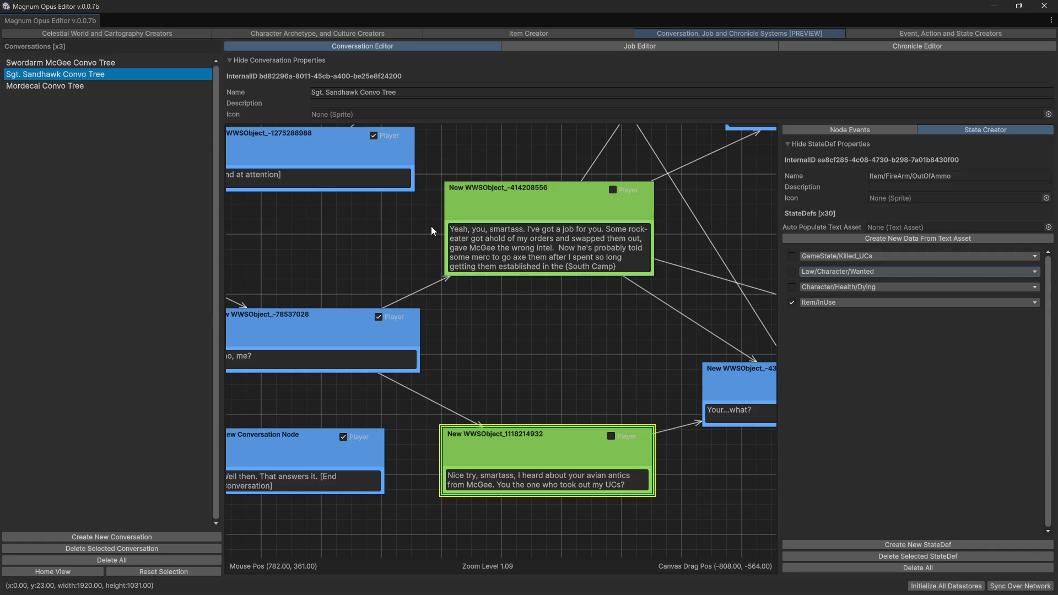
pyautogui.click(881, 31)
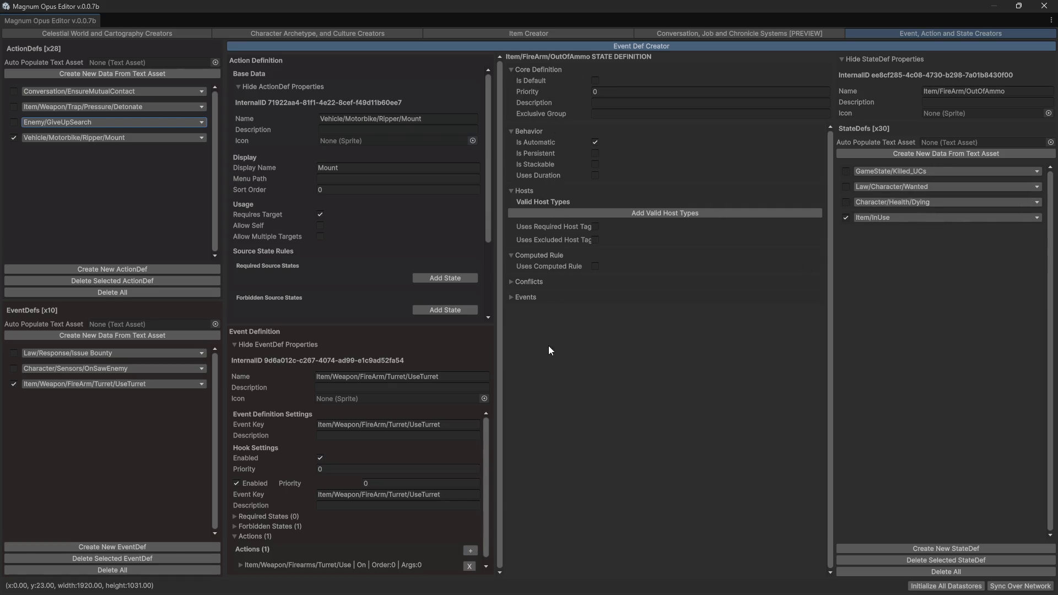
# - Expand Events, enable Uses Event Keys, and select the GameState/Killed_UCs state definition
pyautogui.click(533, 297)
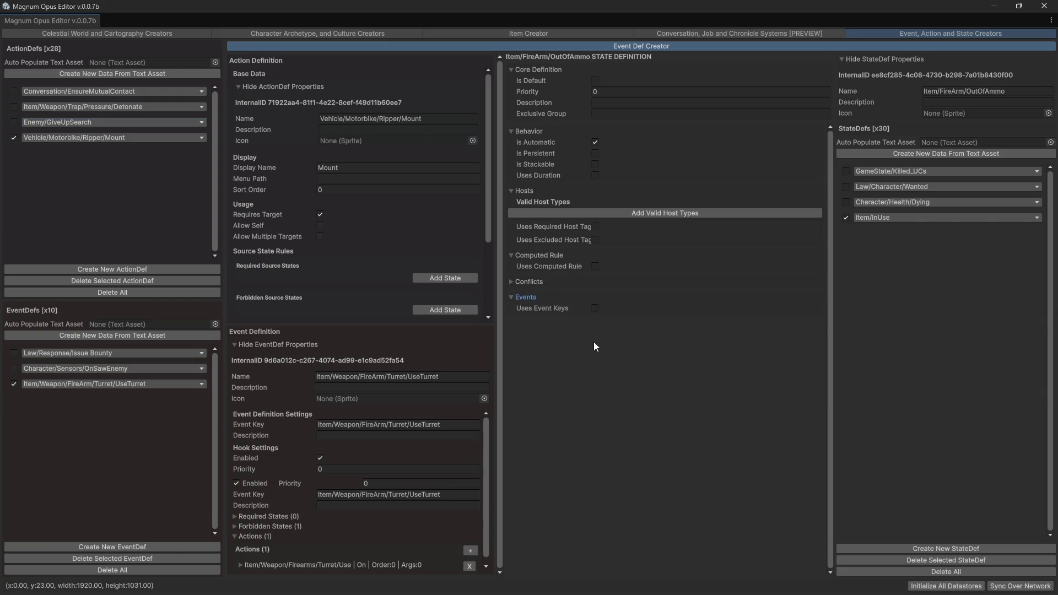
pyautogui.click(595, 308)
pyautogui.click(874, 220)
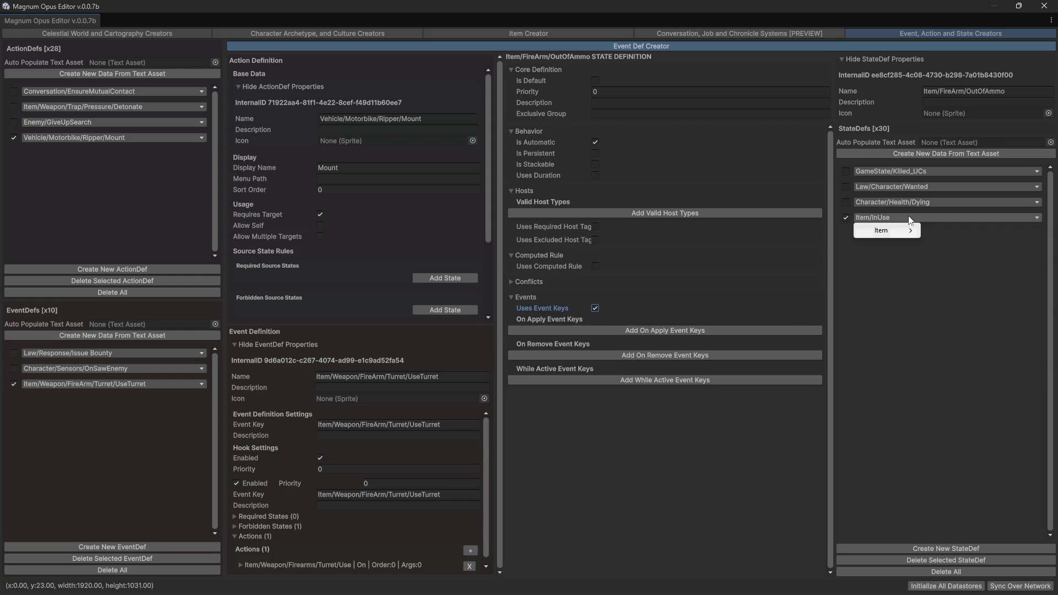
pyautogui.click(937, 299)
pyautogui.click(862, 174)
pyautogui.click(846, 171)
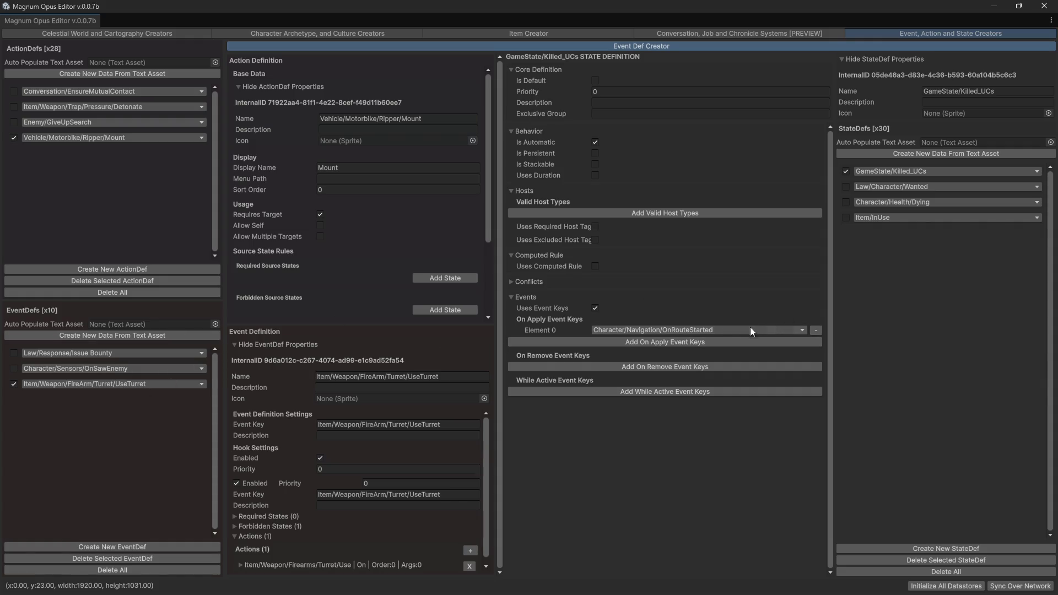
# - Set On Apply Element 0 to the Law/Response/Issue Bounty event key
pyautogui.click(723, 333)
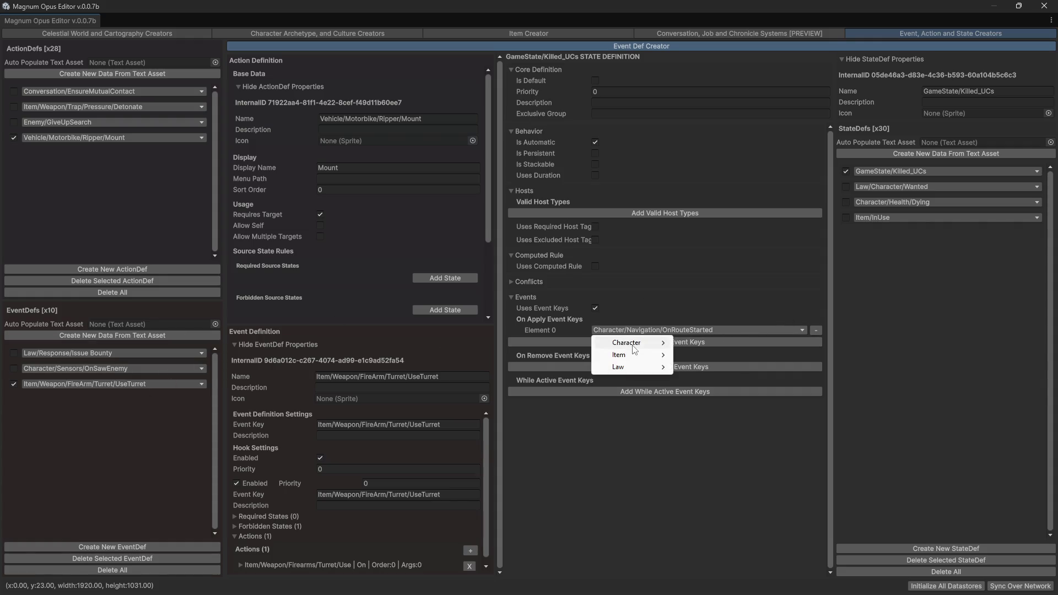
pyautogui.moveTo(639, 344)
pyautogui.moveTo(720, 343)
pyautogui.moveTo(620, 368)
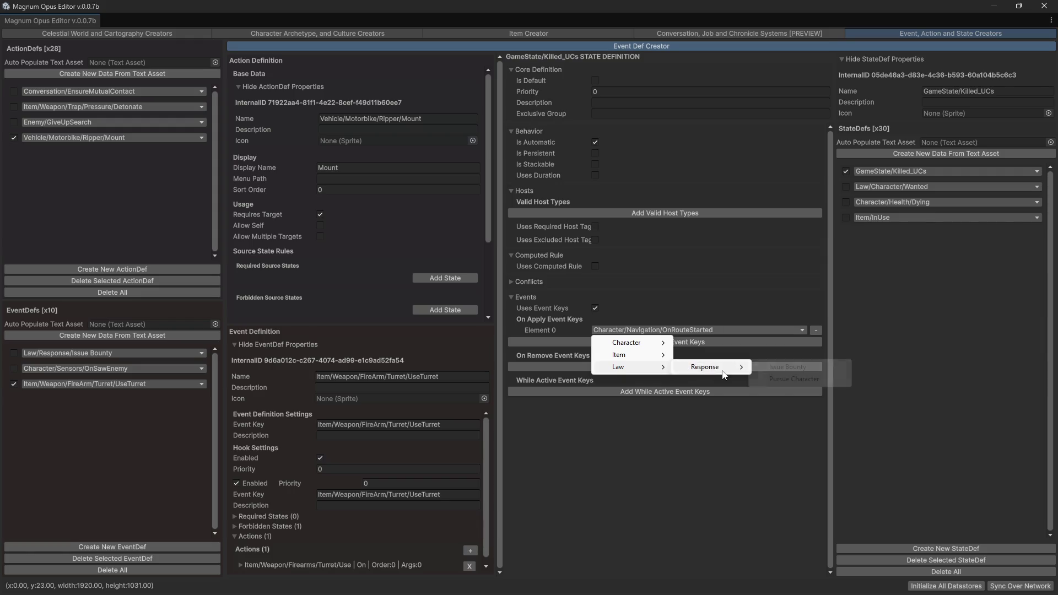
pyautogui.click(807, 367)
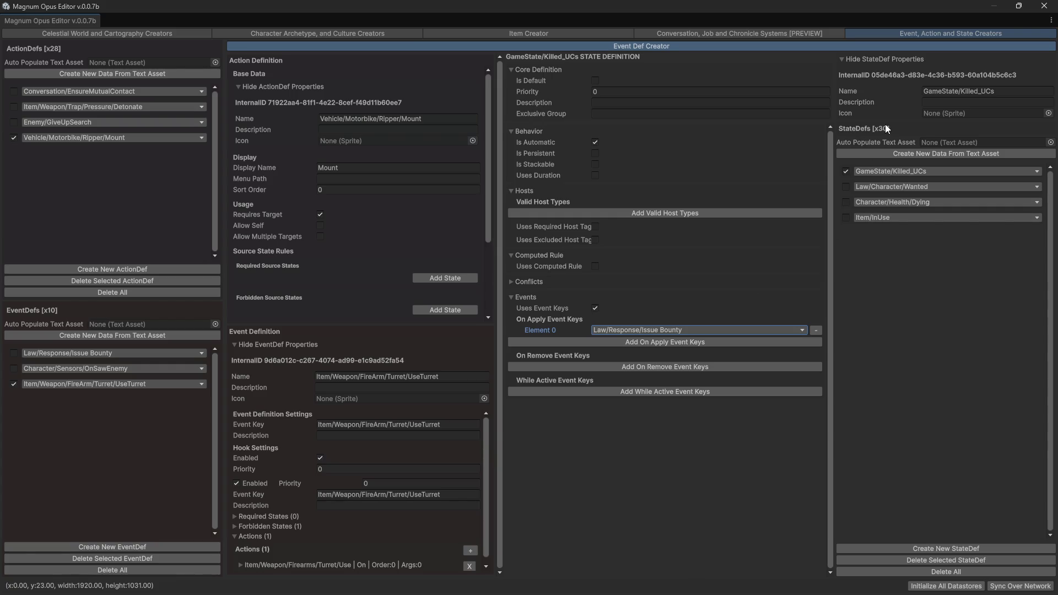
# - Switch to the Character/Sensor/Blind state and remove its OnRouteStarted event key
pyautogui.click(897, 203)
pyautogui.moveTo(975, 216)
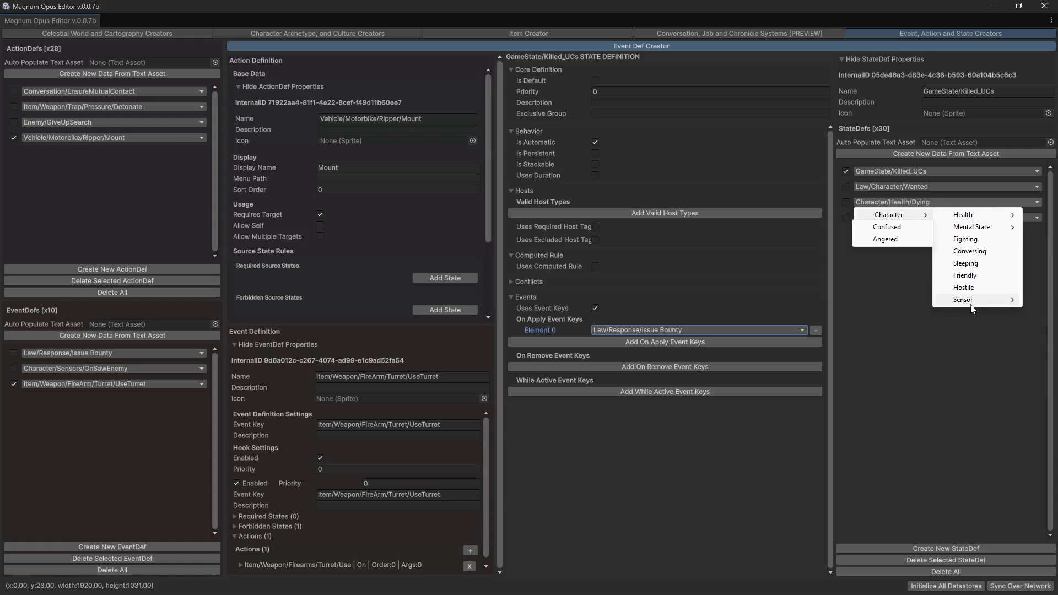
pyautogui.moveTo(970, 301)
pyautogui.click(893, 312)
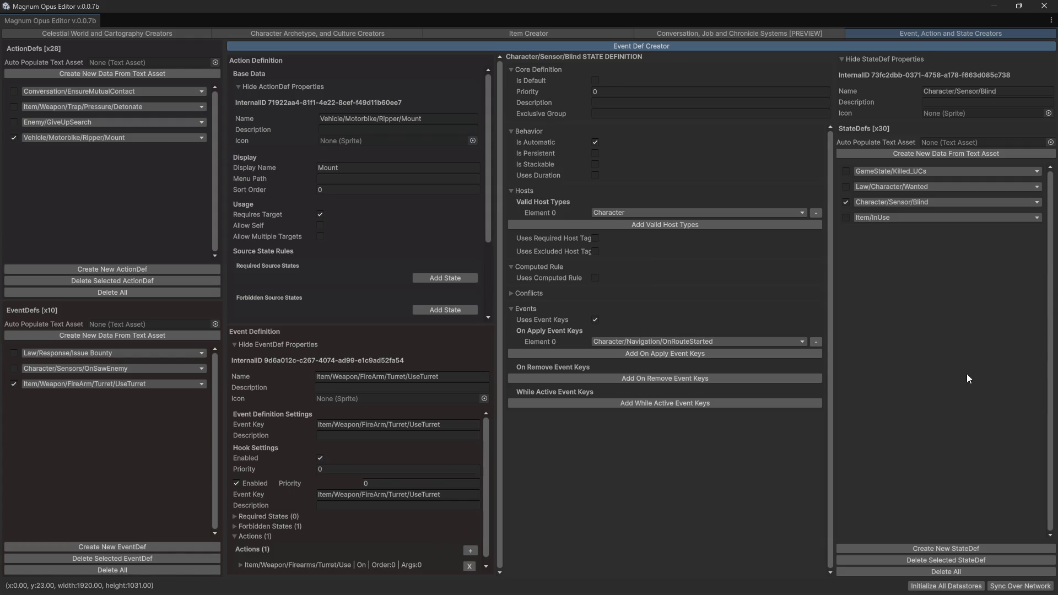
pyautogui.click(819, 342)
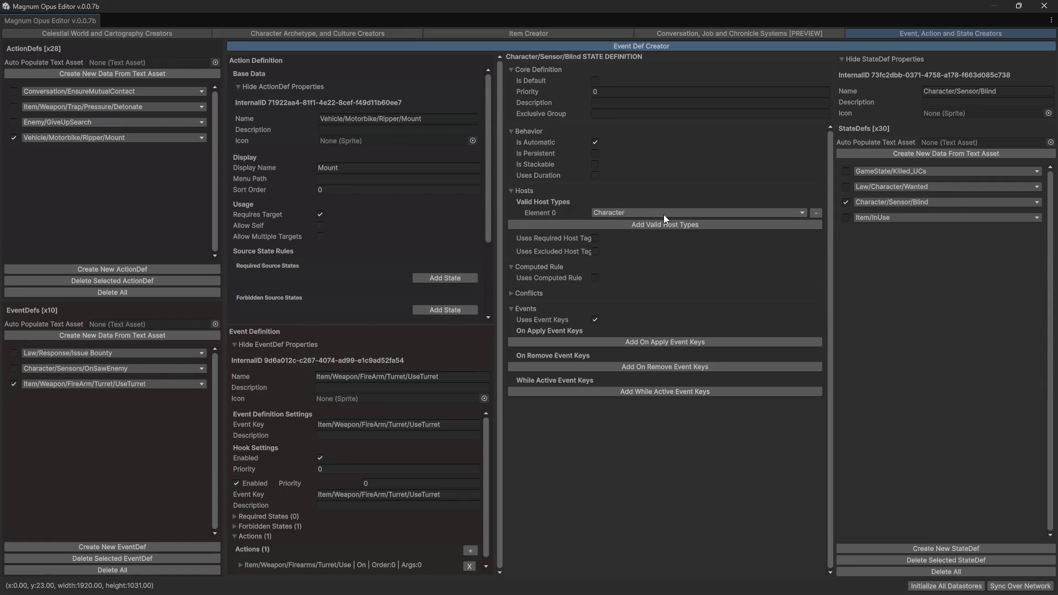
# - Check Valid Host Types stays Character, then create a new StateDef
pyautogui.click(631, 213)
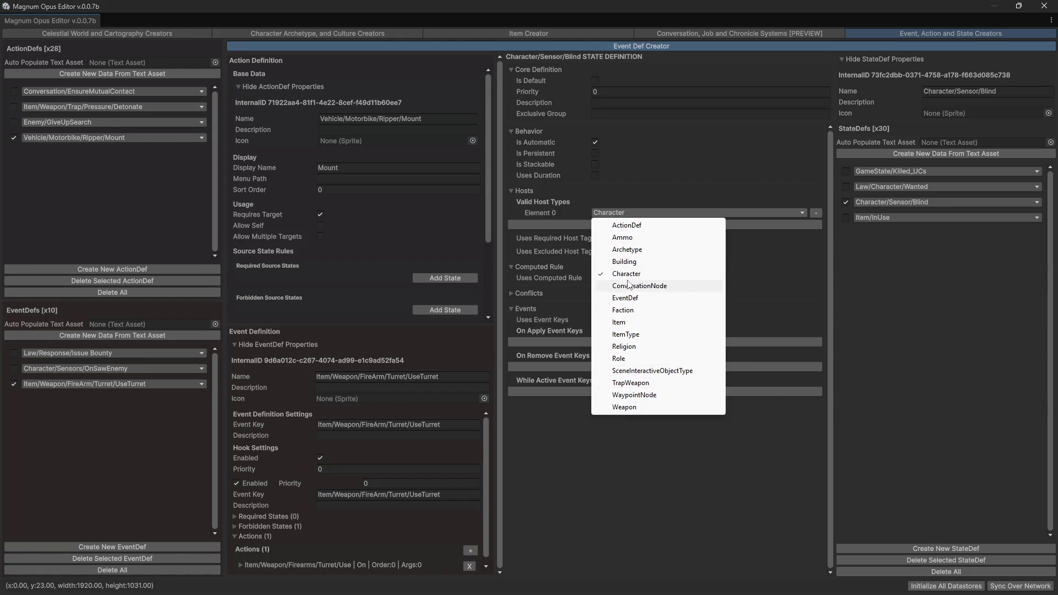
pyautogui.click(888, 246)
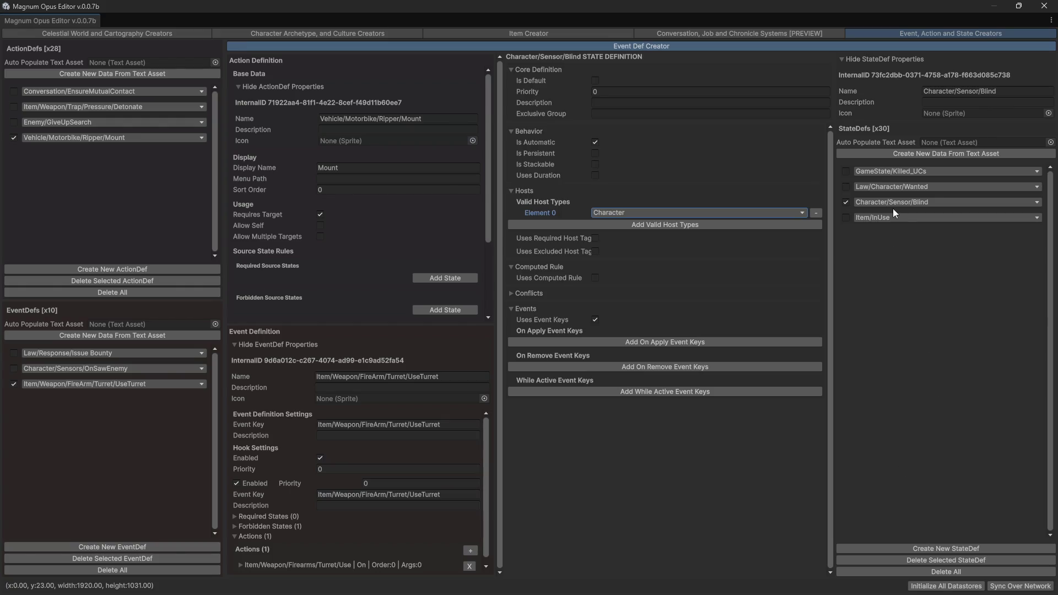
pyautogui.click(931, 549)
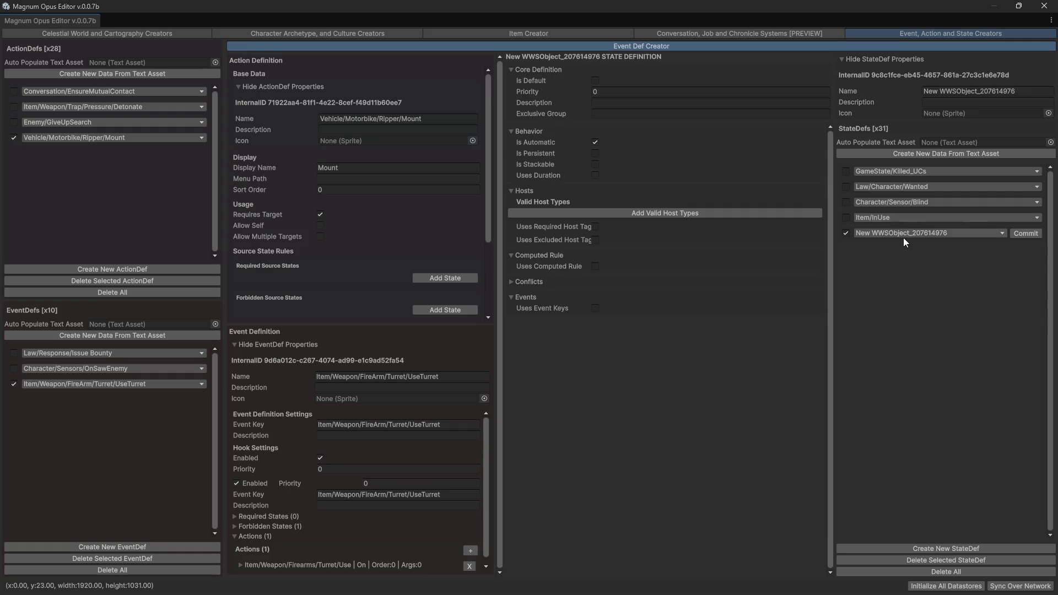
# - Name the new state definition 'Character/Mental State/Shell Shocked'
pyautogui.click(954, 234)
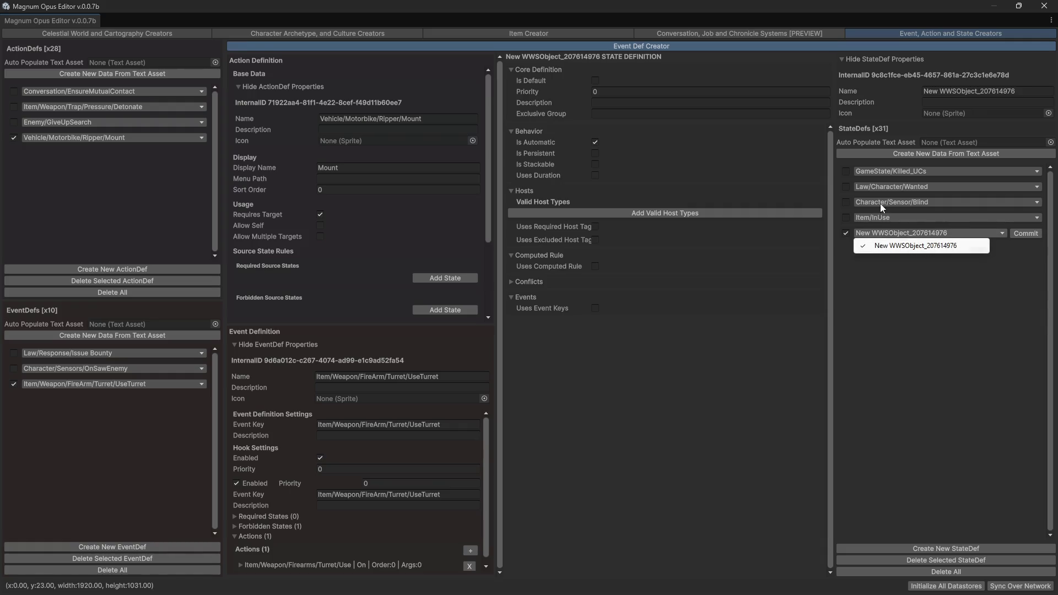
pyautogui.click(904, 172)
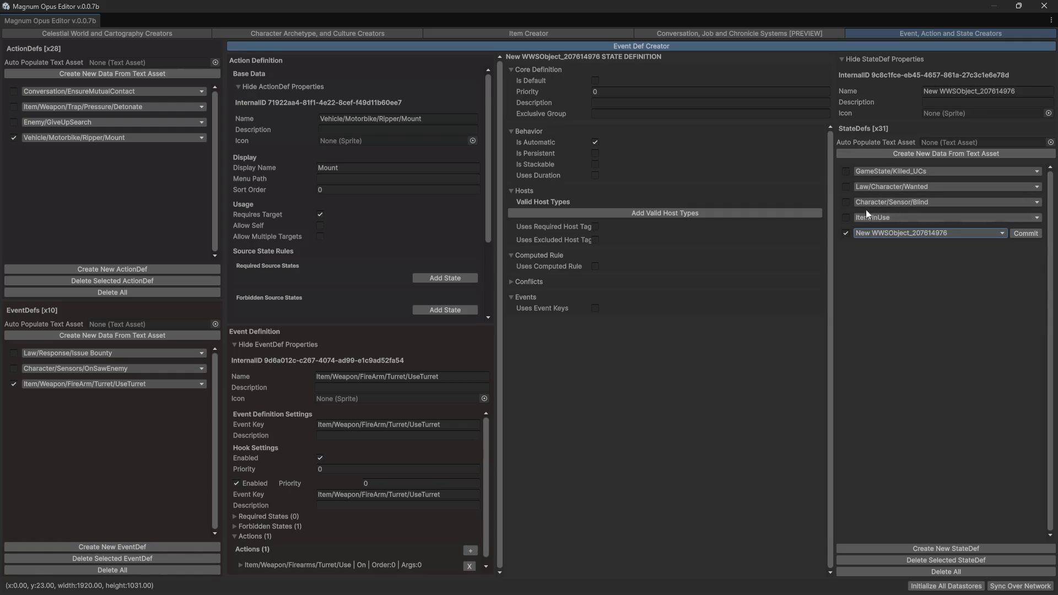
pyautogui.click(1000, 90)
pyautogui.write('Ch')
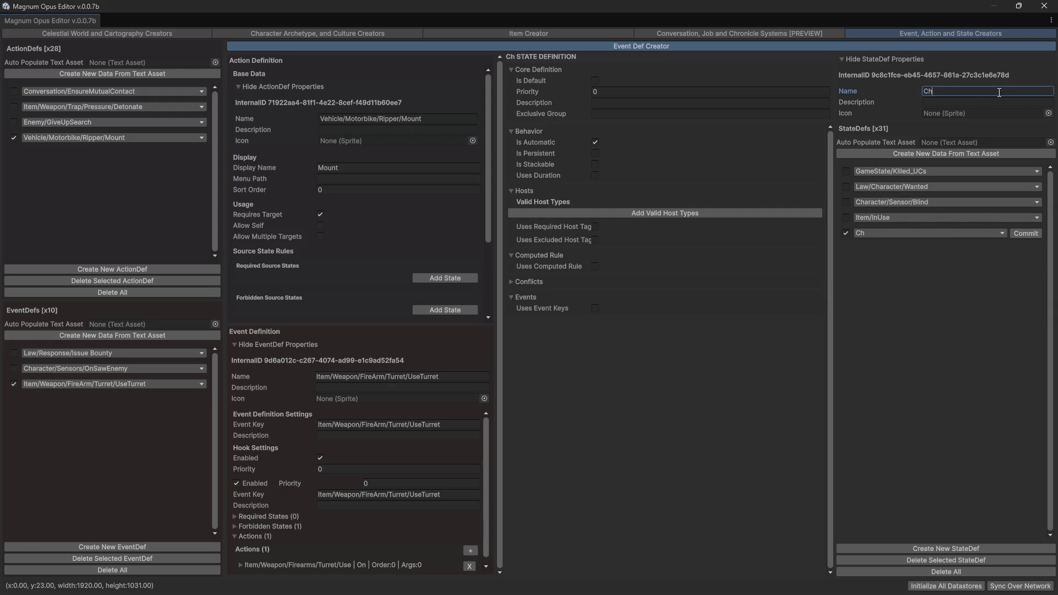
pyautogui.write('aracter/')
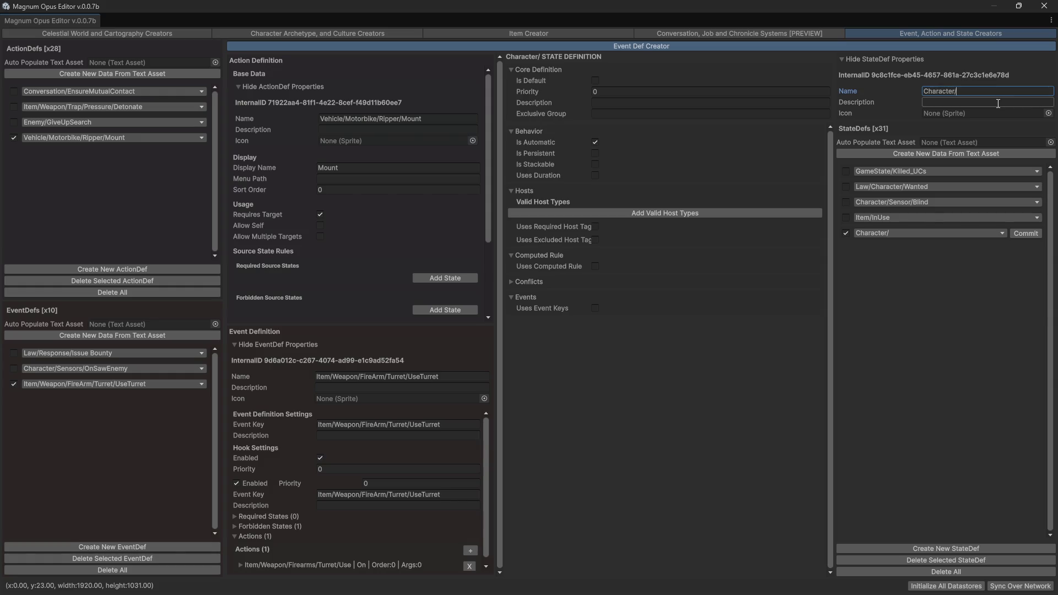
pyautogui.write('Mental State/Shell')
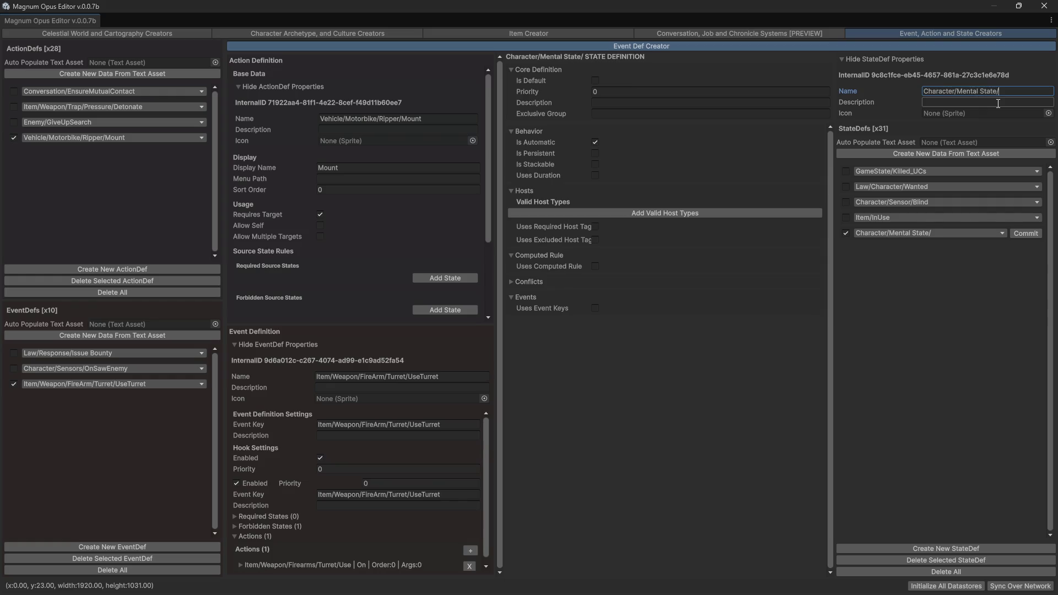
pyautogui.write(' Shocked')
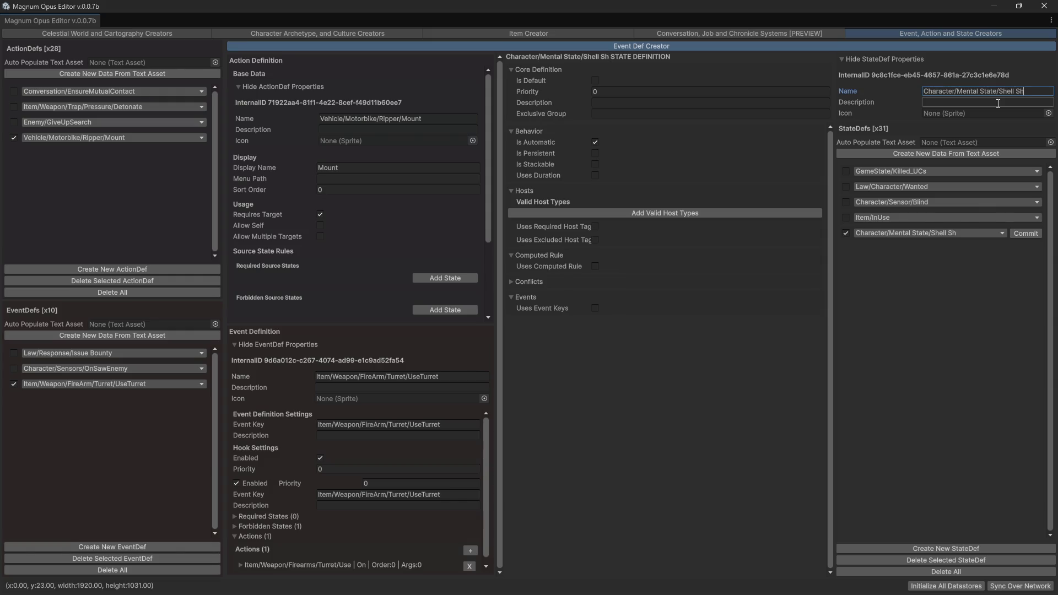
pyautogui.press('Return')
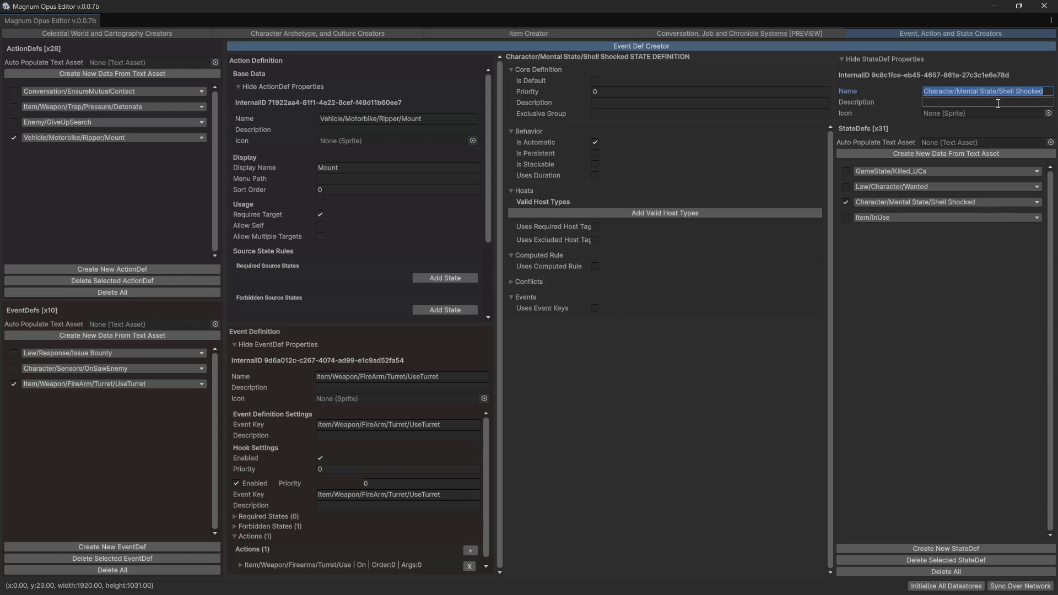
# - Select Character/Mental State/Shell Shocked in the state's category dropdown
pyautogui.click(905, 204)
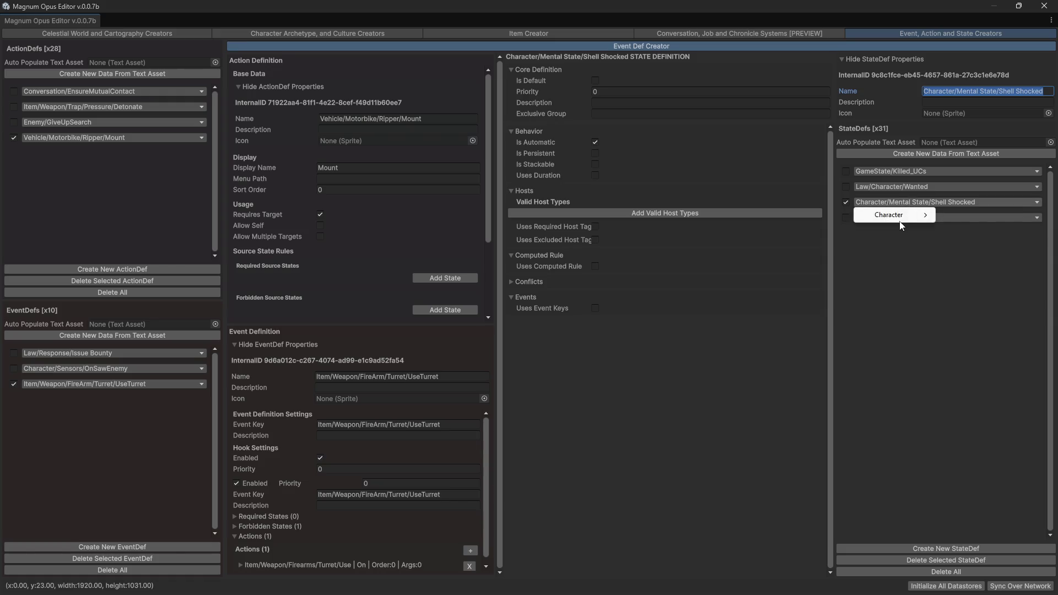
pyautogui.moveTo(903, 214)
pyautogui.moveTo(946, 229)
pyautogui.click(903, 249)
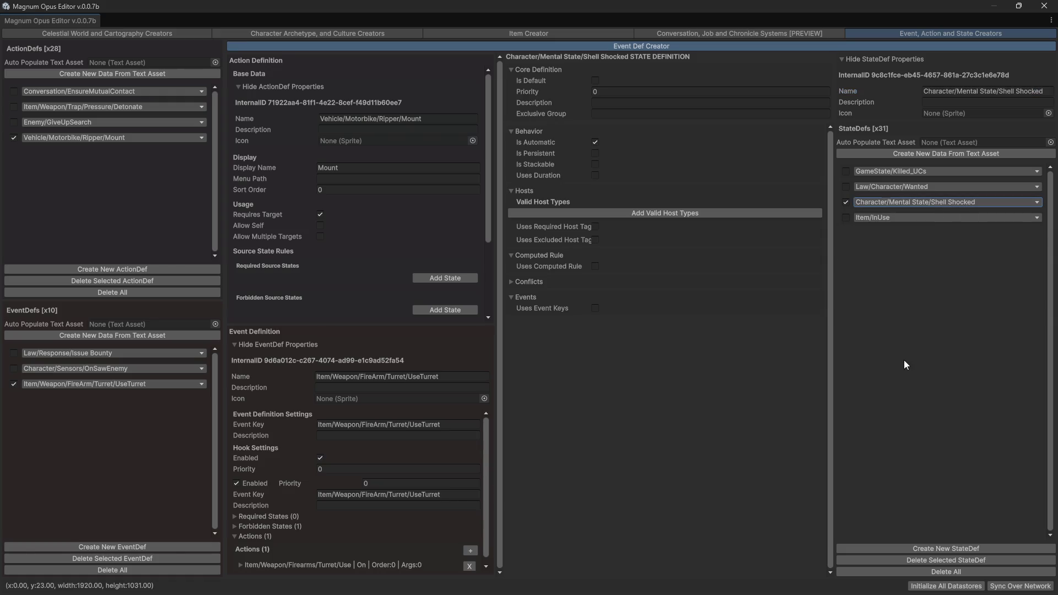
# - Replace 'Mental State' with 'Status Effect' in the Shell Shocked state's name
pyautogui.click(936, 202)
pyautogui.moveTo(915, 216)
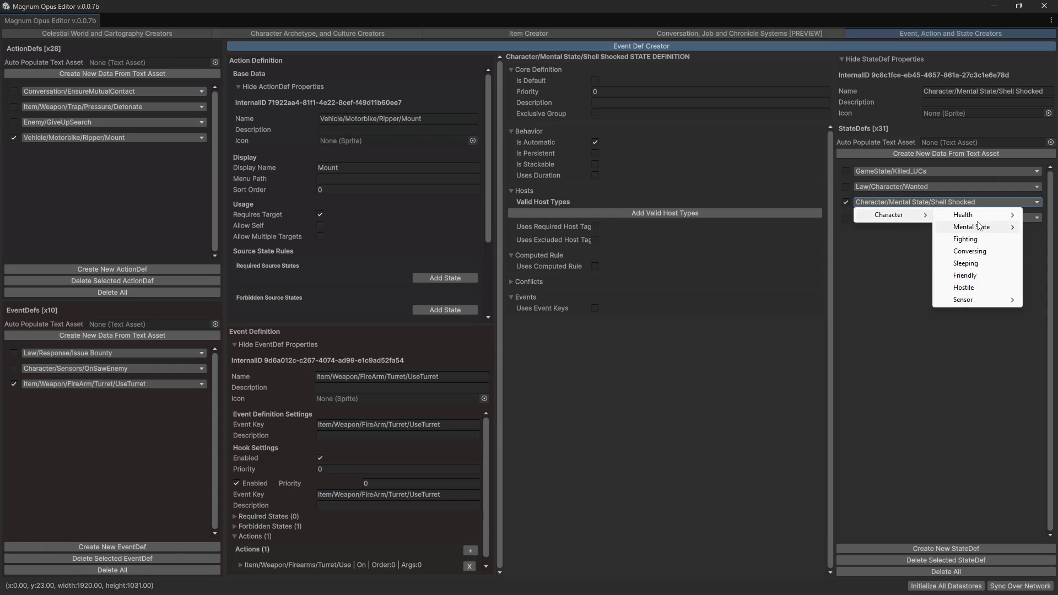
pyautogui.moveTo(974, 220)
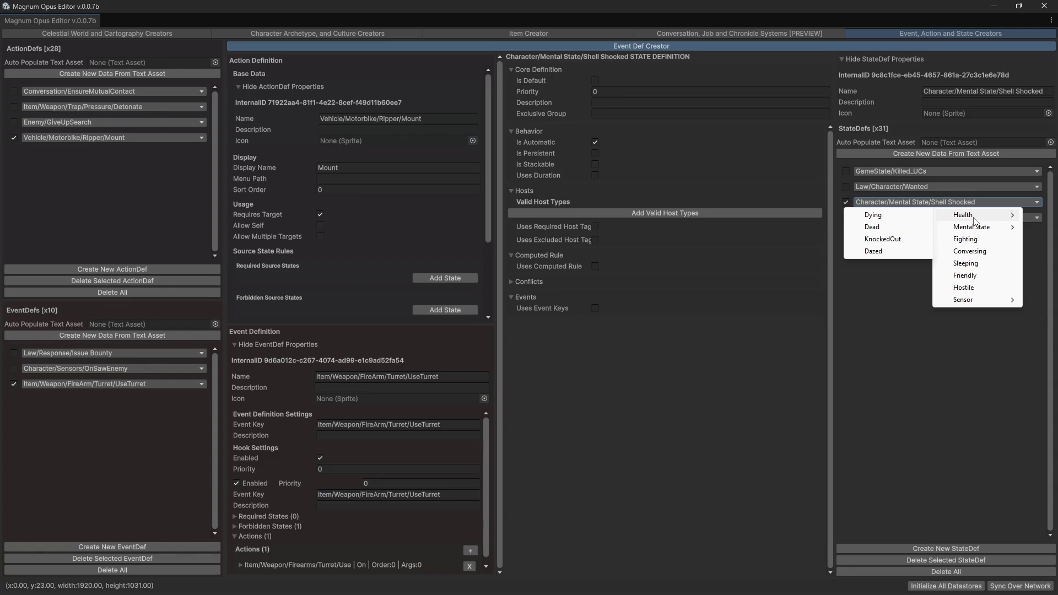
pyautogui.click(909, 359)
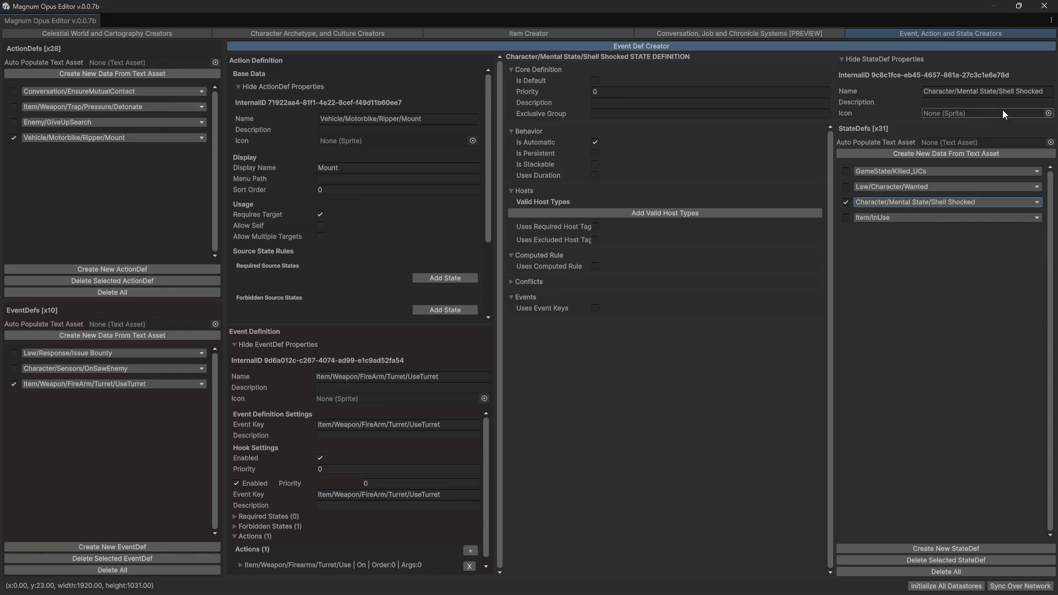
pyautogui.click(986, 92)
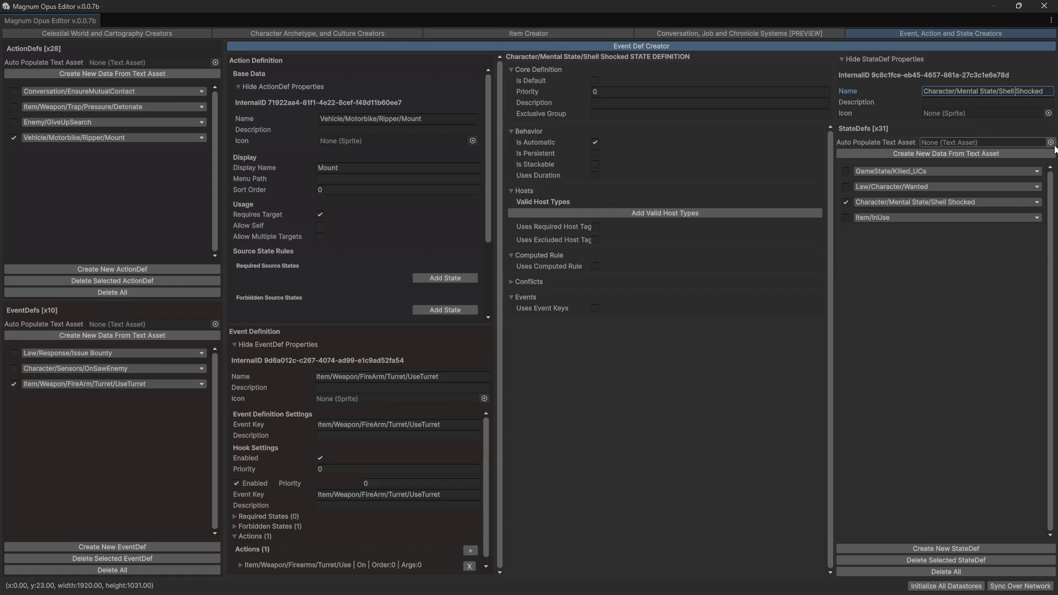
pyautogui.hotkey('ctrl', 'shift', 'Right')
pyautogui.hotkey('ctrl', 'shift', 'Right')
pyautogui.press('BackSpace')
pyautogui.write('Status E')
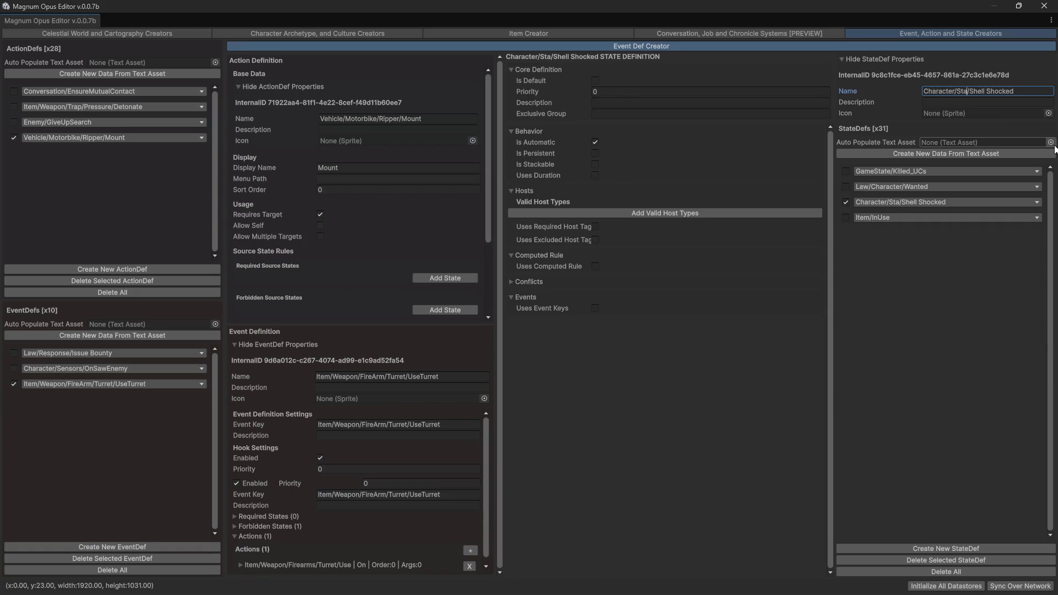
pyautogui.write('ffect')
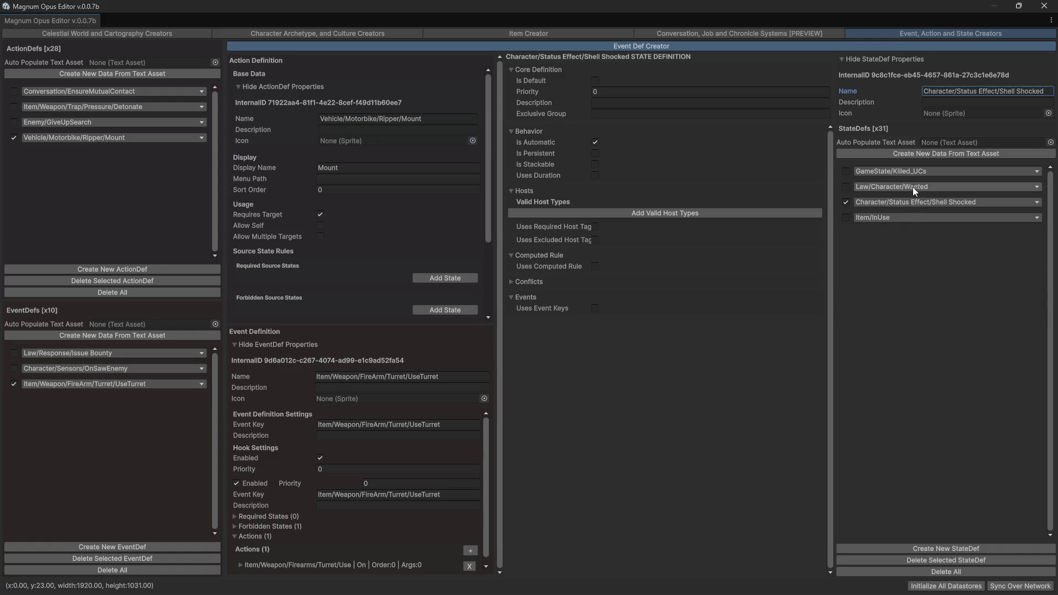
# - Confirm Shell Shocked now sits under Character/Status Effect in the category dropdown
pyautogui.click(912, 202)
pyautogui.moveTo(904, 216)
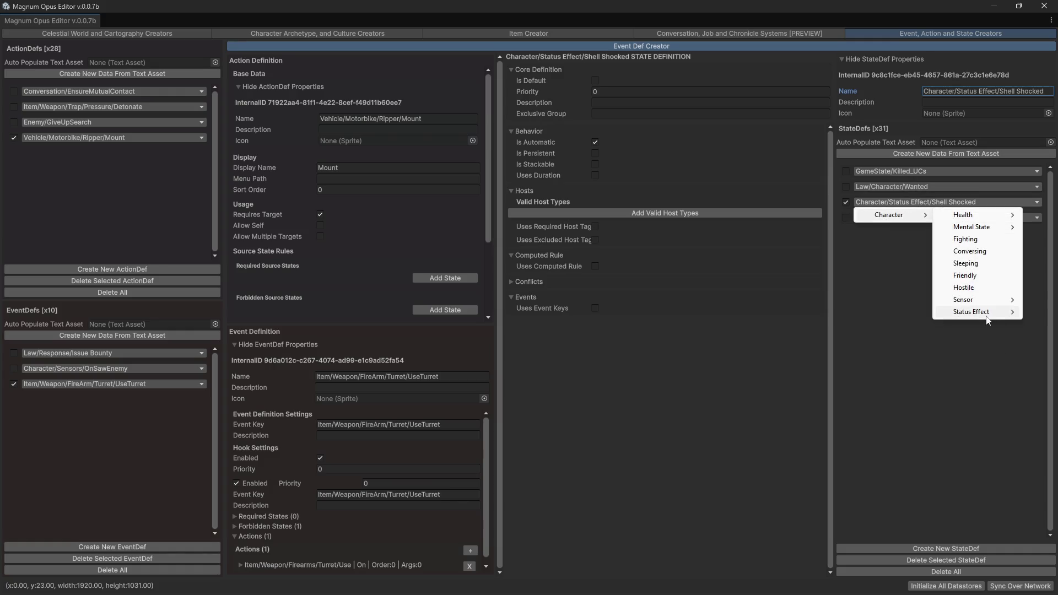
pyautogui.moveTo(985, 317)
pyautogui.click(879, 313)
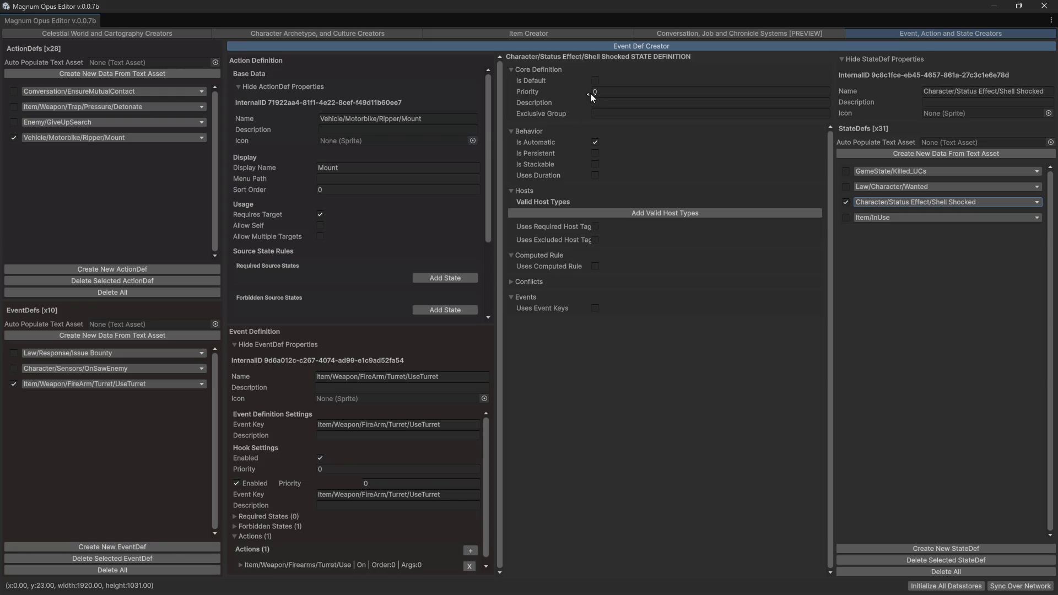
# - Keep Priority 0, turn off Is Automatic, give Default Duration 20, and enable Uses Computed Rule
pyautogui.moveTo(568, 91); pyautogui.dragTo(583, 93)
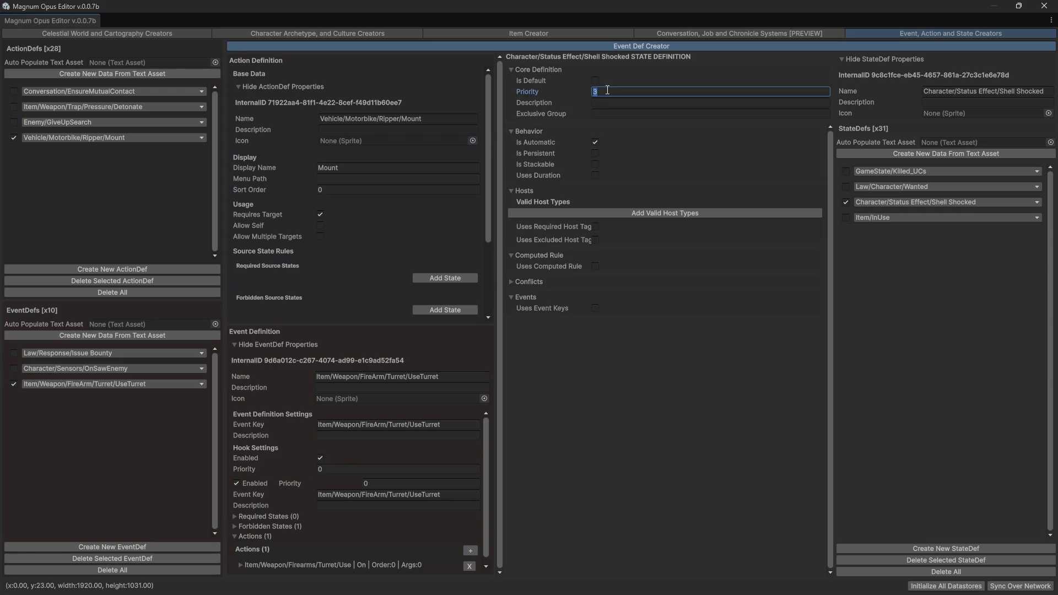
pyautogui.write('0')
pyautogui.click(596, 141)
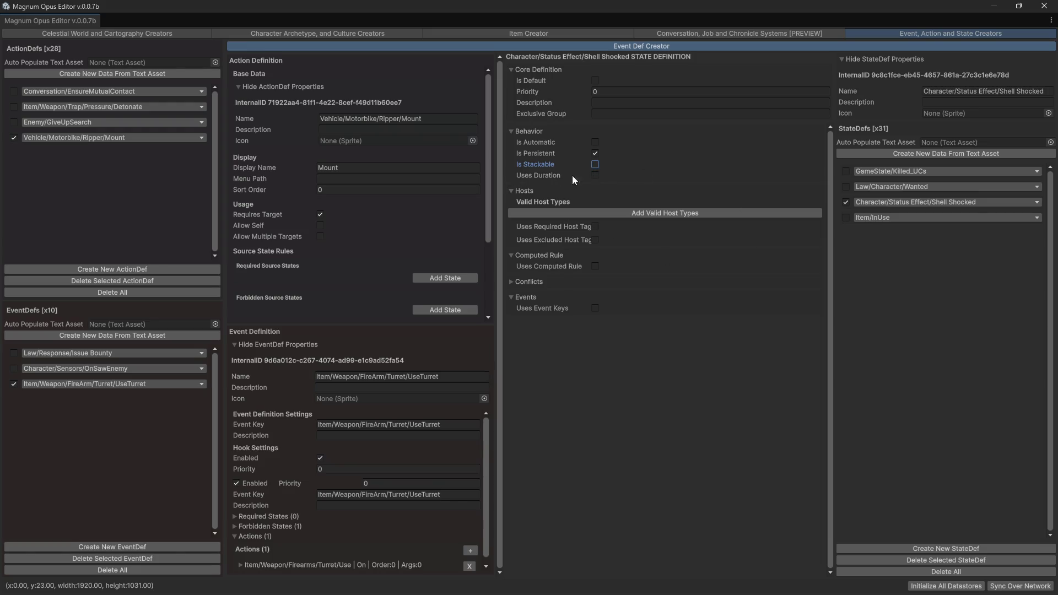
pyautogui.click(595, 175)
pyautogui.click(599, 293)
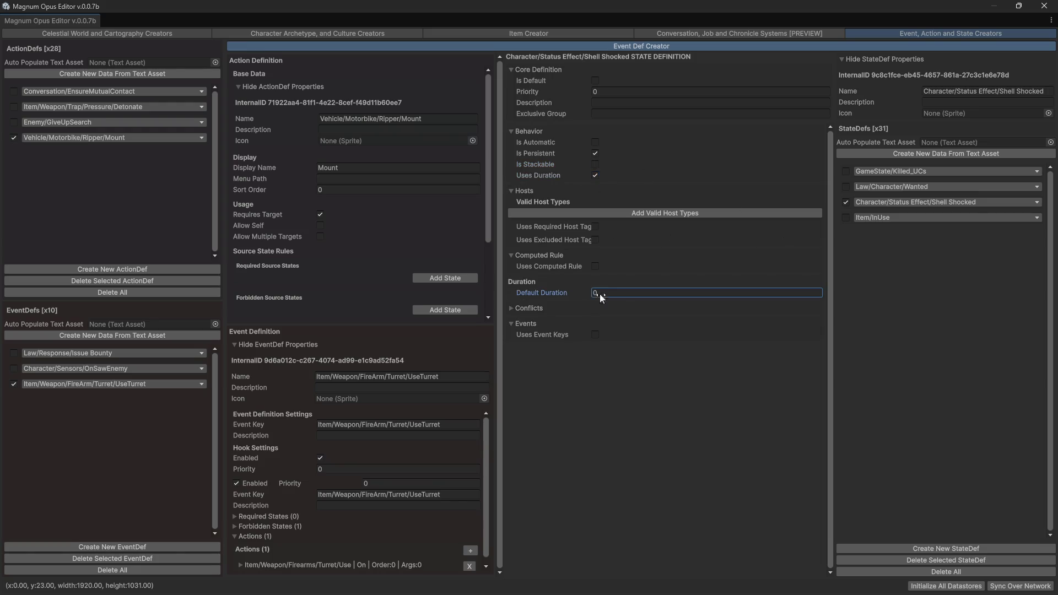
pyautogui.write('20')
pyautogui.click(594, 266)
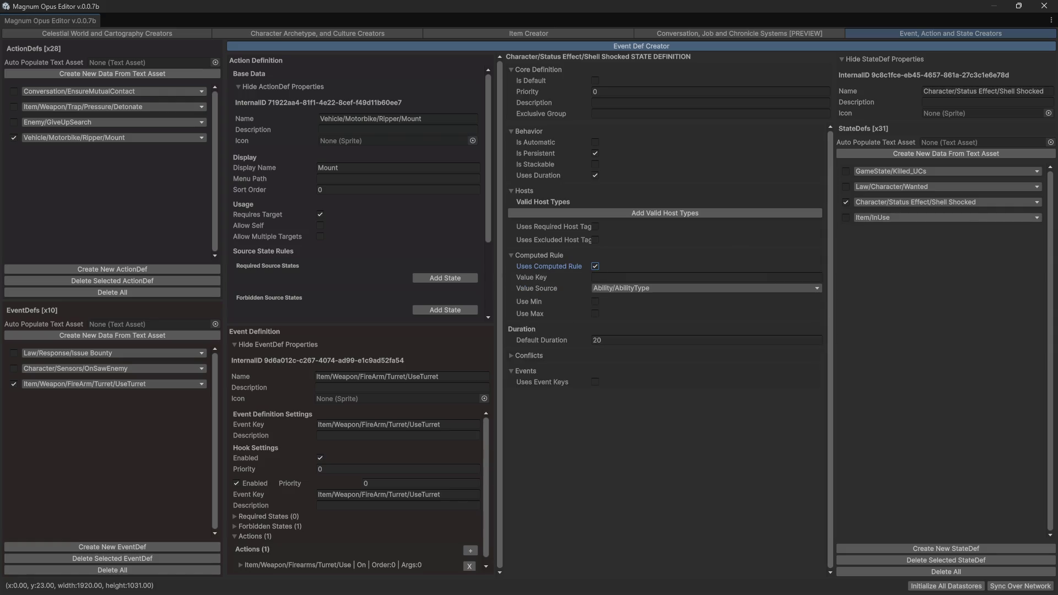
# - Try Ability/TypeID as the computed rule's value source
pyautogui.click(643, 287)
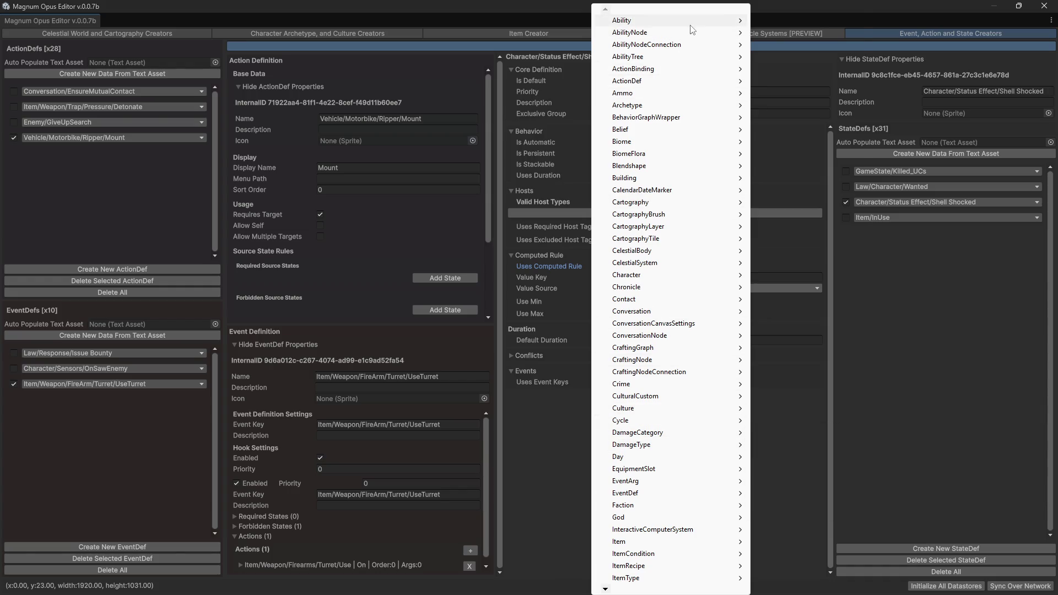
pyautogui.moveTo(691, 26)
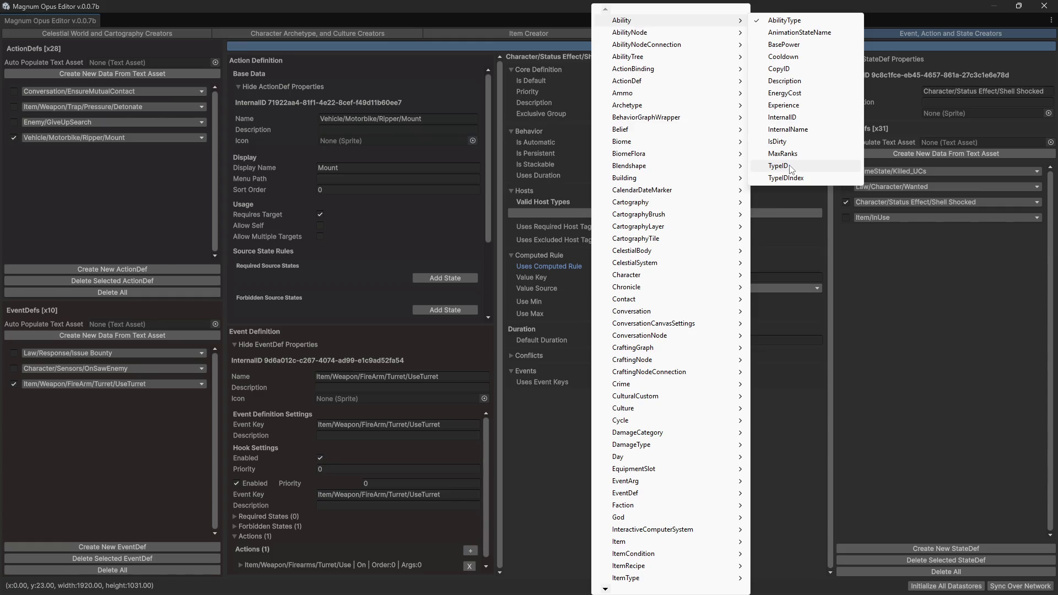
pyautogui.click(778, 166)
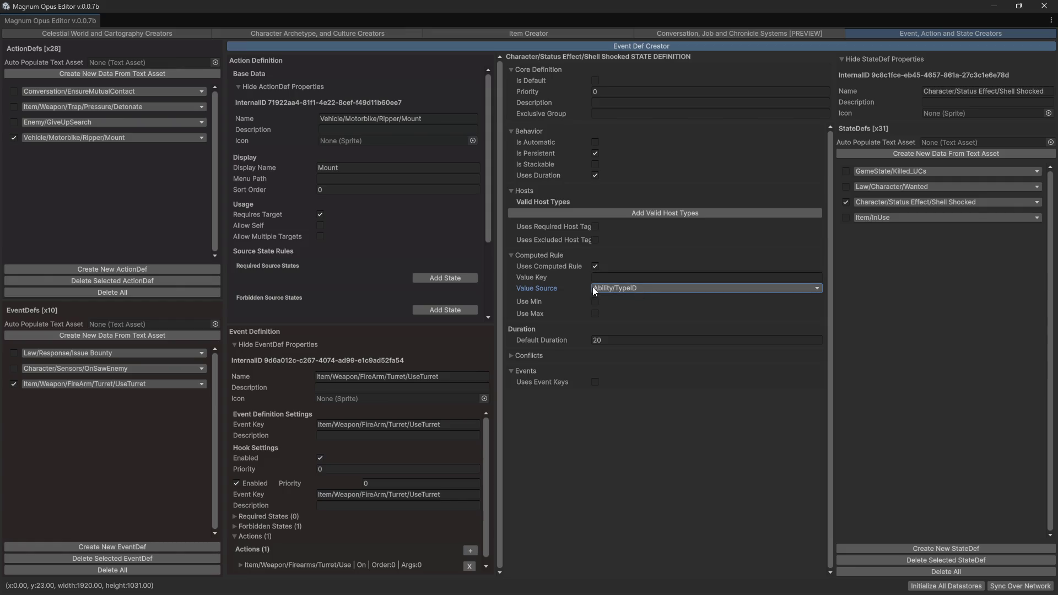
pyautogui.click(662, 292)
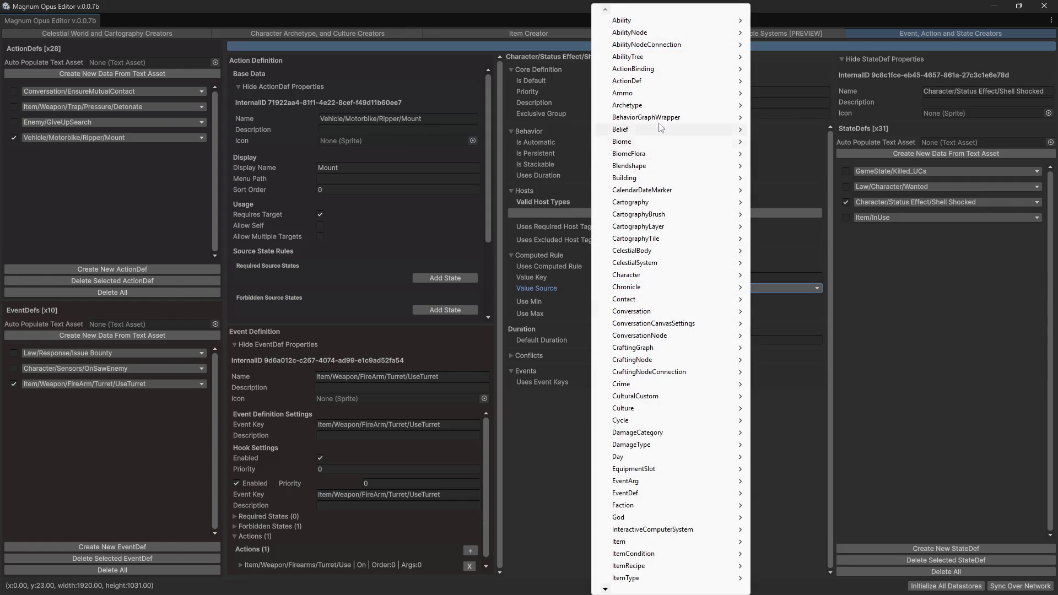
pyautogui.click(527, 278)
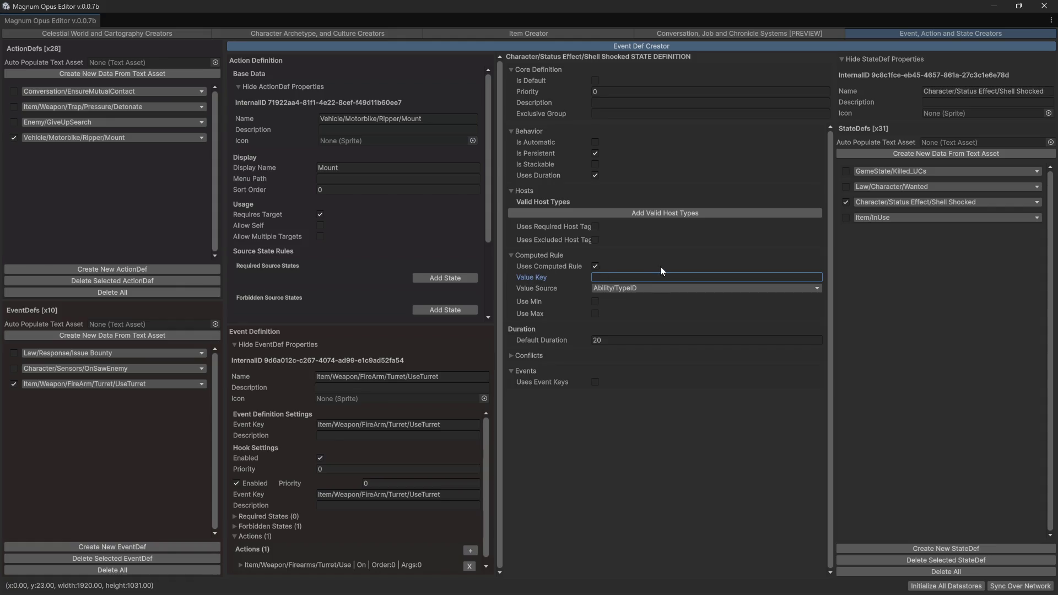
# - Change the value source to Stat/IntValue and enable Use Min and Use Max
pyautogui.click(619, 284)
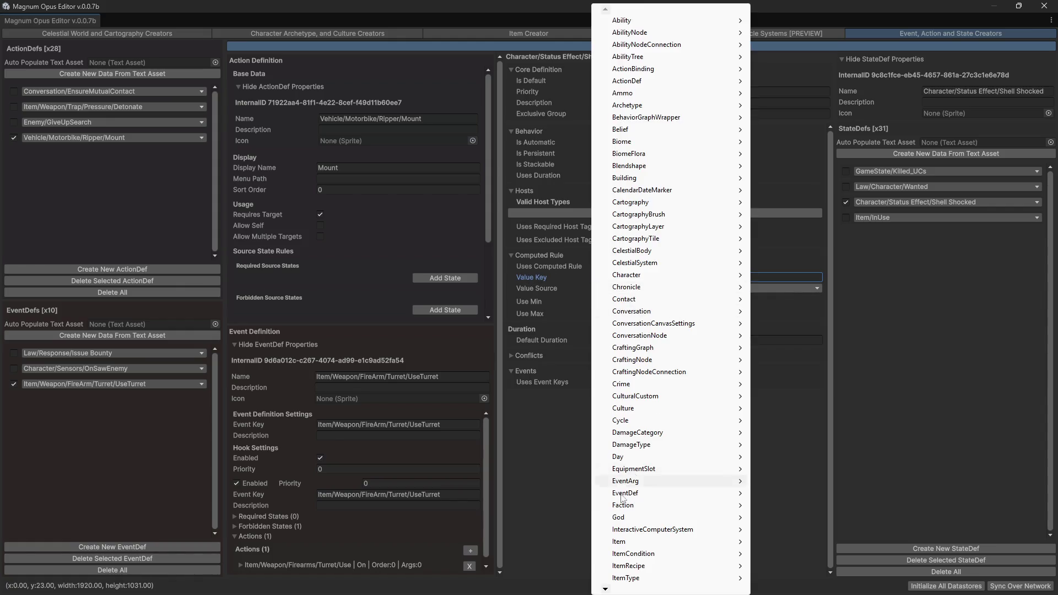
pyautogui.moveTo(605, 590)
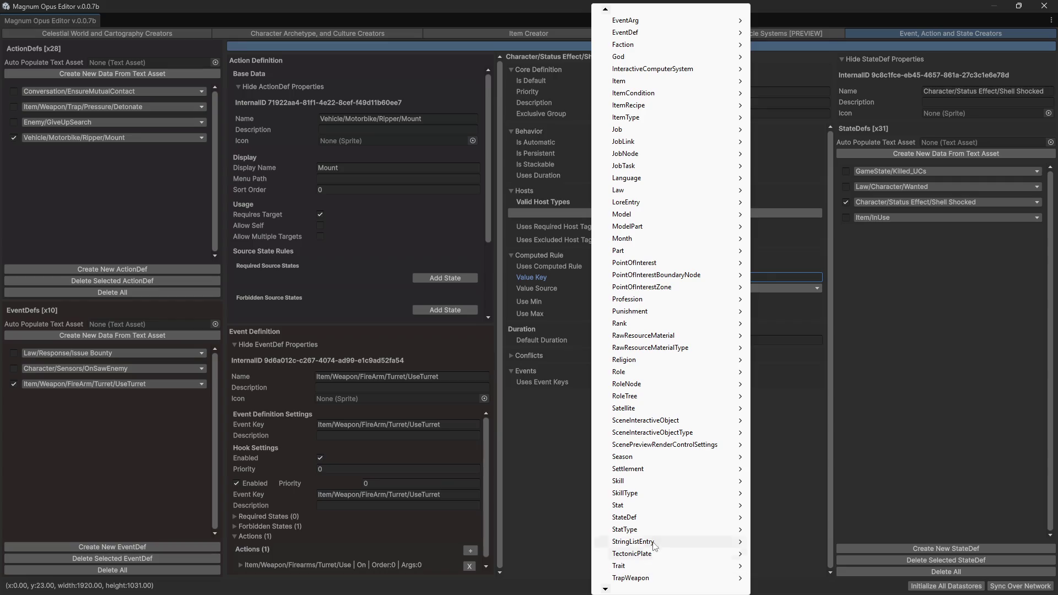
pyautogui.moveTo(631, 505)
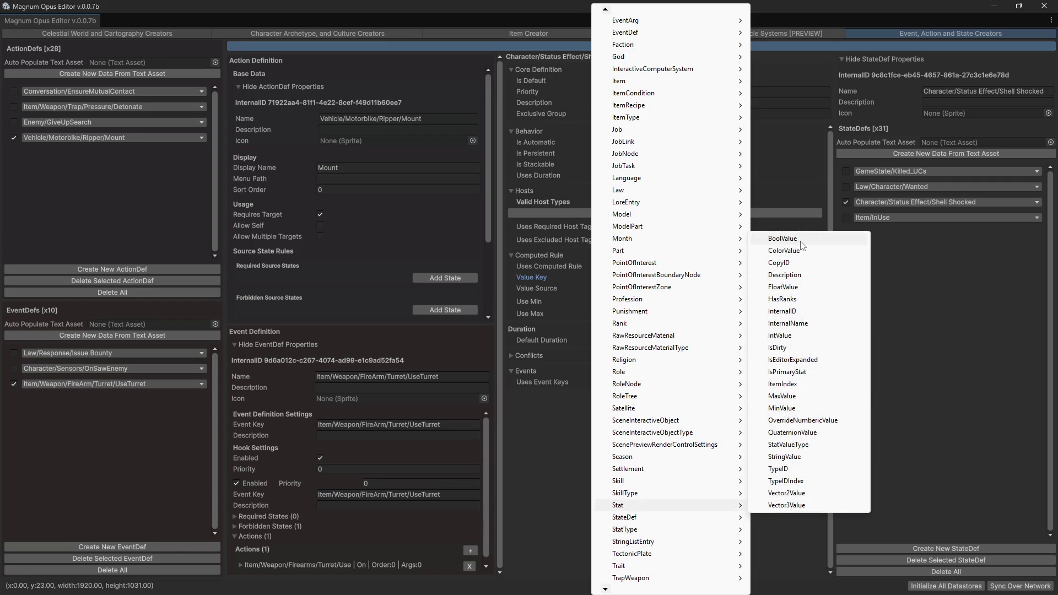
pyautogui.click(802, 337)
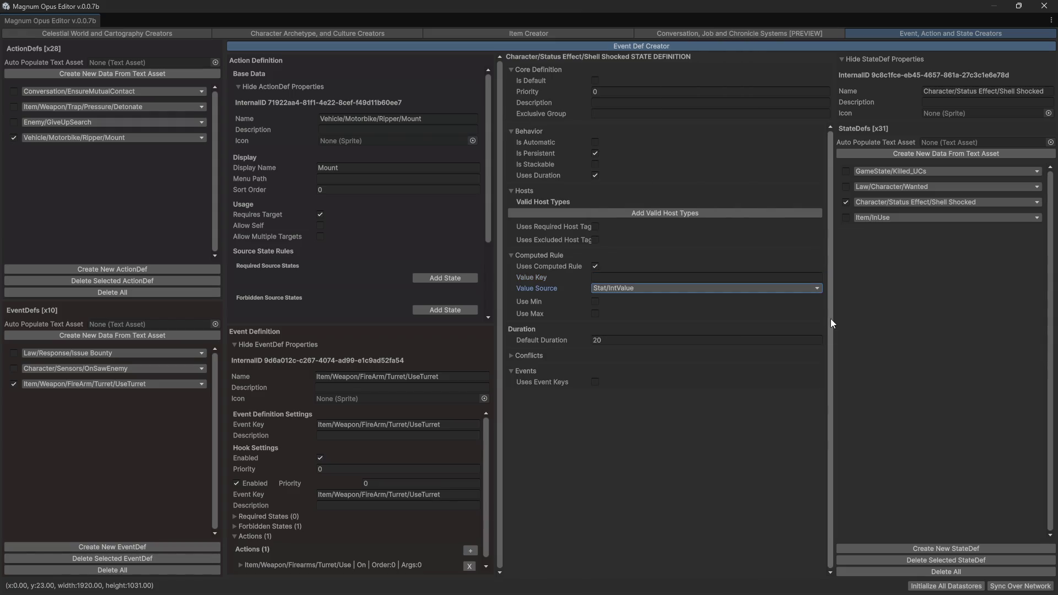
pyautogui.click(595, 302)
pyautogui.click(595, 335)
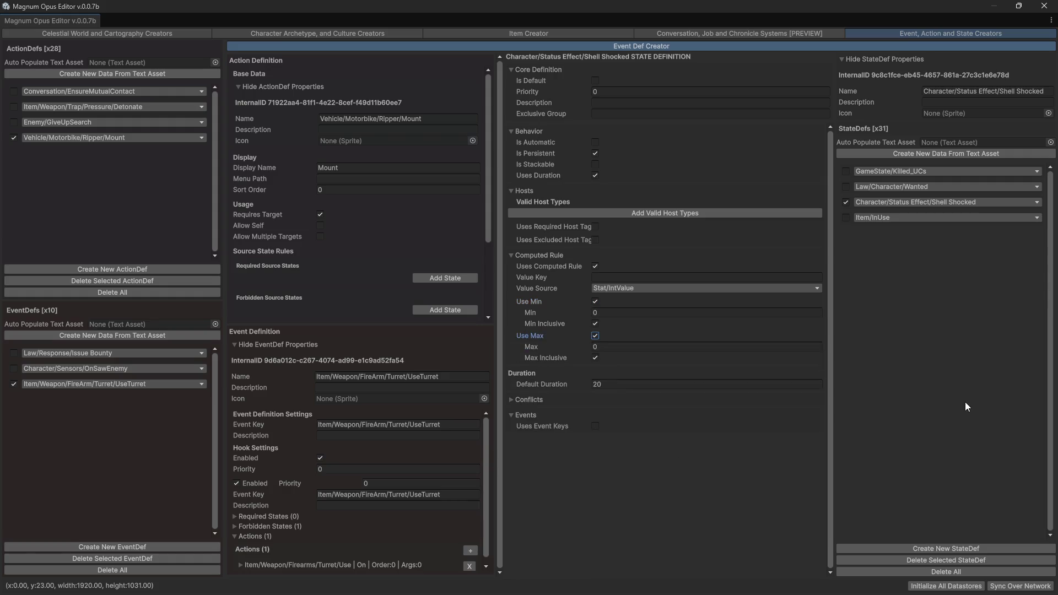
pyautogui.click(710, 277)
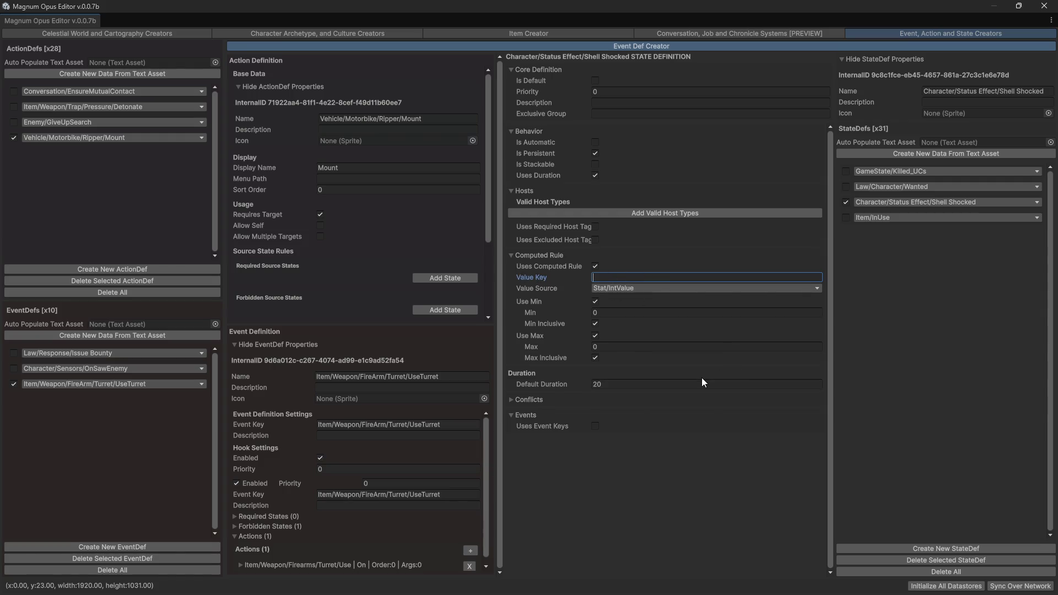
# - Enter 'Strength + Dexterity / 2' as the Value Key, replacing a trial 'Health' entry
pyautogui.write('Health')
pyautogui.press('BackSpace')
pyautogui.press('BackSpace')
pyautogui.press('BackSpace')
pyautogui.write('Strength ')
pyautogui.write('+')
pyautogui.write('ext')
pyautogui.write('erity / ')
pyautogui.write('2')
pyautogui.click(279, 31)
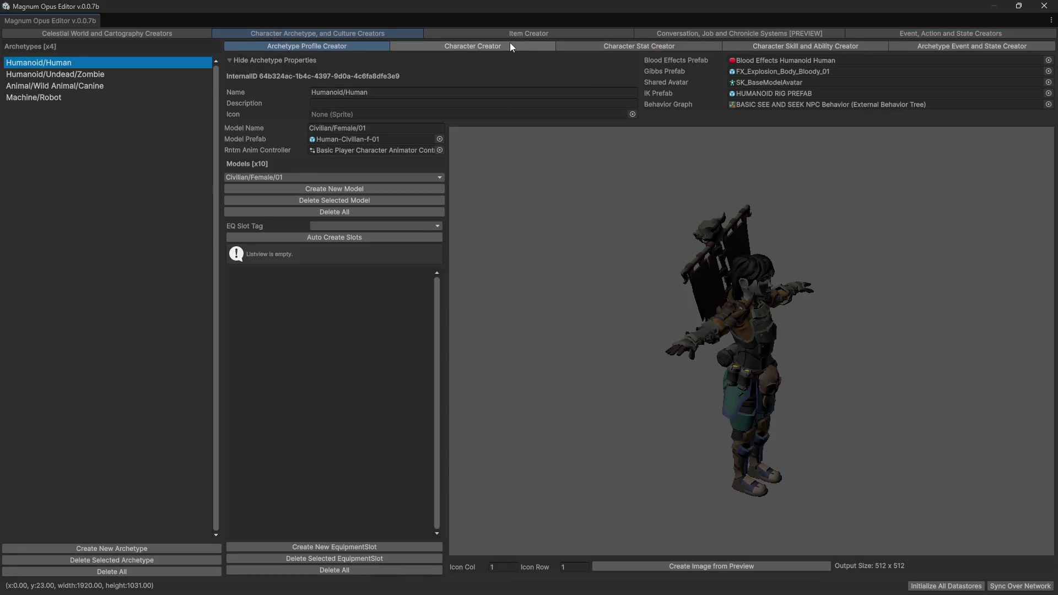
pyautogui.click(510, 44)
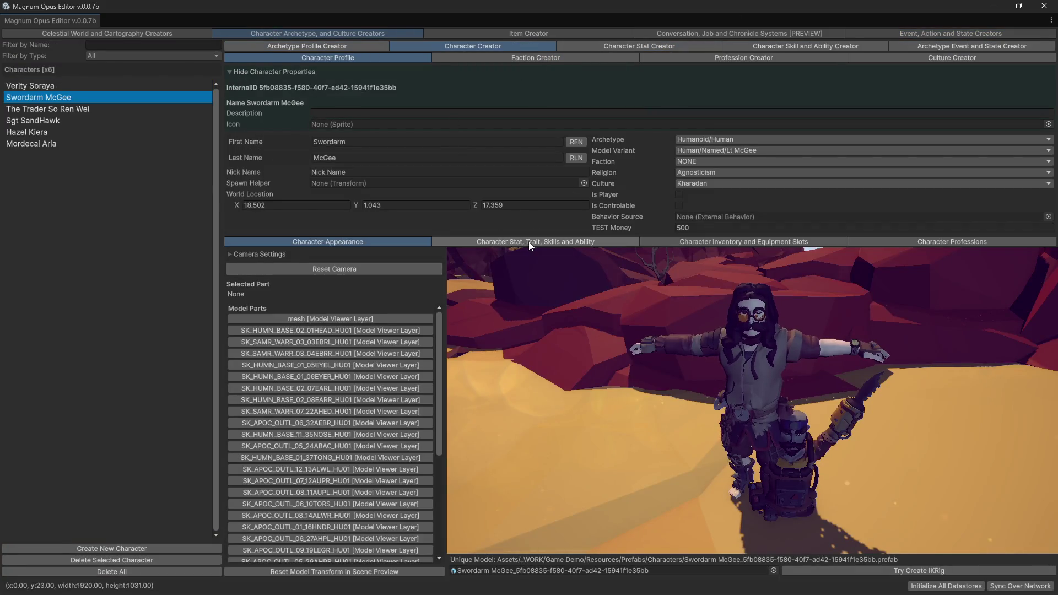
pyautogui.click(484, 243)
pyautogui.click(280, 254)
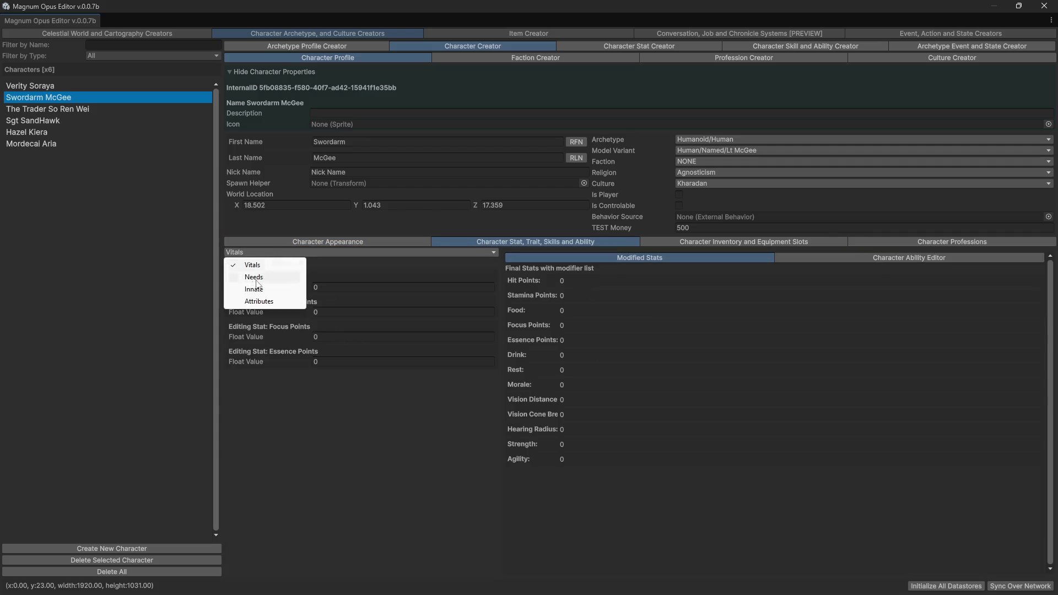
pyautogui.click(242, 302)
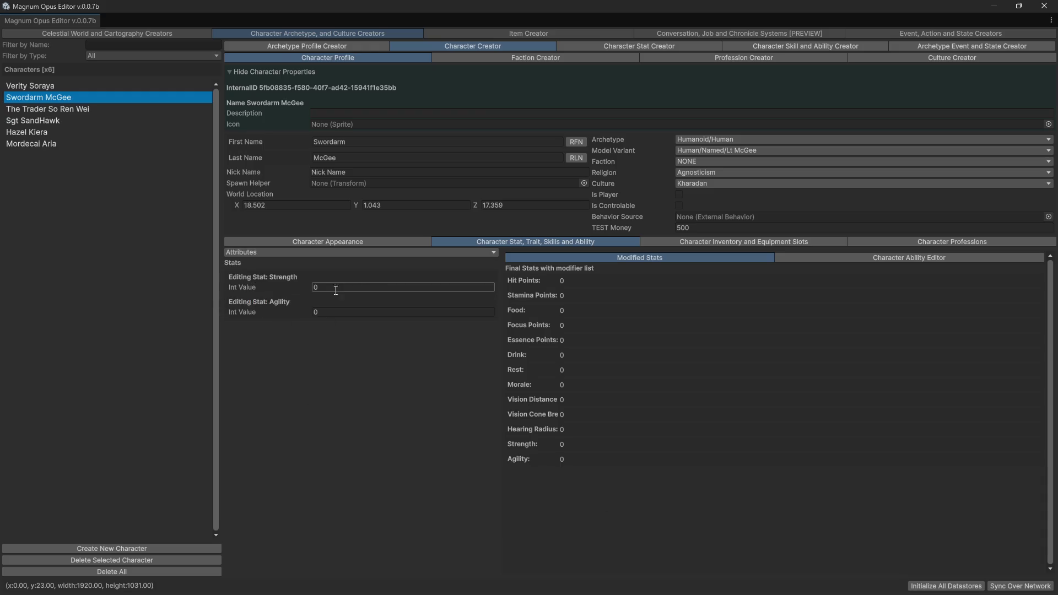
pyautogui.moveTo(299, 312); pyautogui.dragTo(316, 312)
pyautogui.click(373, 316)
pyautogui.write('0')
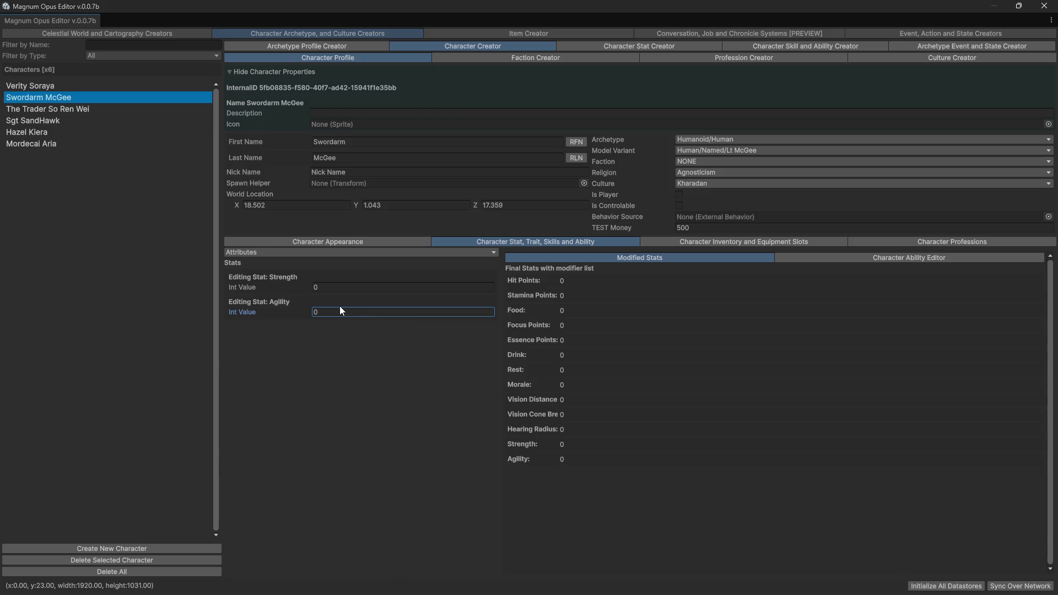
# - Change the Value Key formula's Dexterity to Agility, giving 'Strength + Agility / 2'
pyautogui.click(930, 33)
pyautogui.click(648, 277)
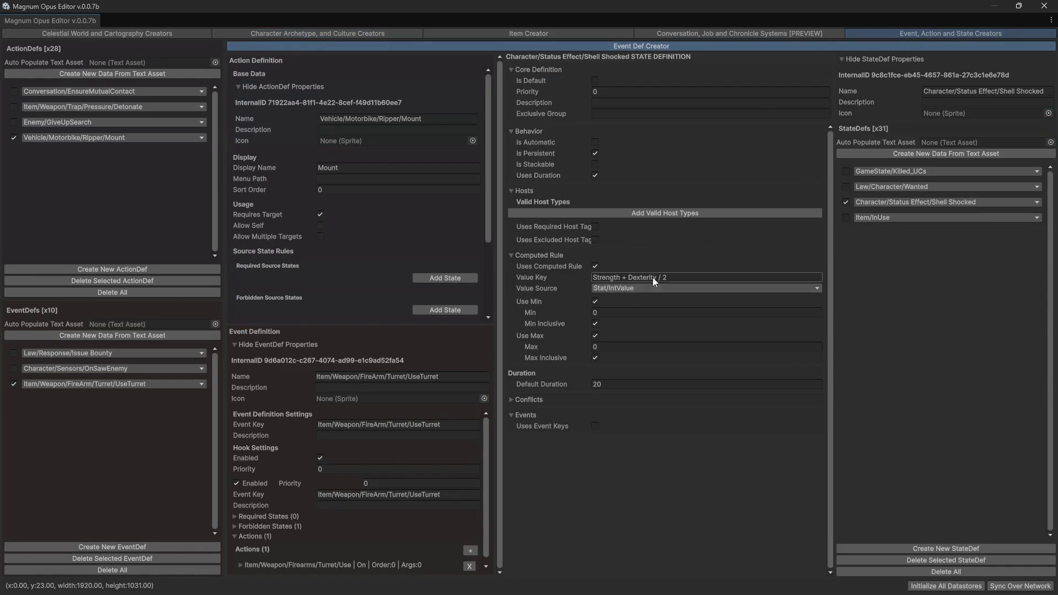
pyautogui.press('End')
pyautogui.doubleClick(654, 278)
pyautogui.write('Agility')
# - Add Character as a valid host type and turn on event keys for Shell Shocked
pyautogui.click(663, 212)
pyautogui.click(632, 213)
pyautogui.click(626, 274)
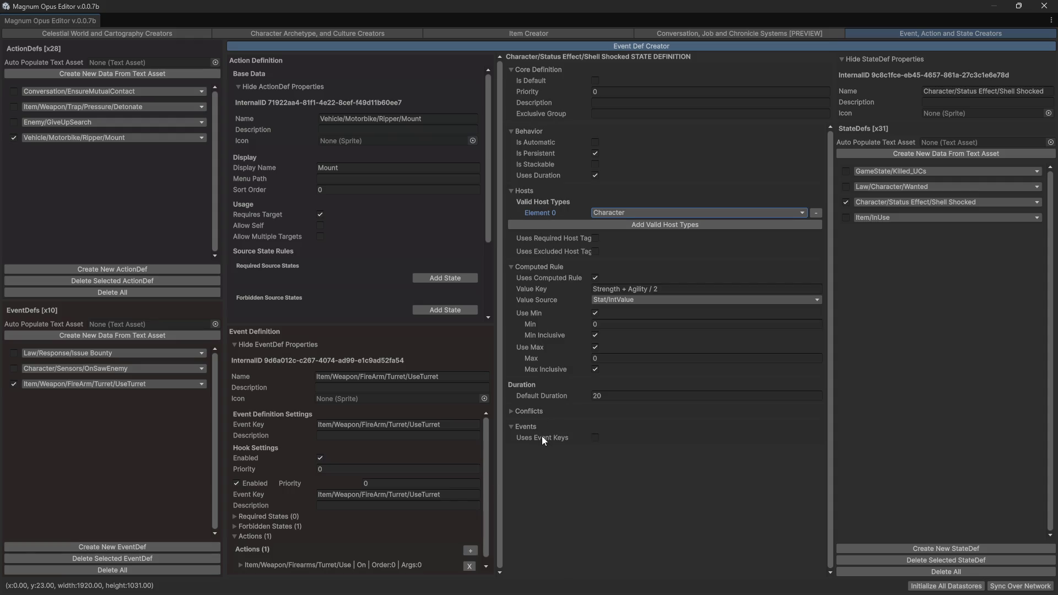
pyautogui.click(593, 437)
# - Tick Uses Event Keys on the Shell Shocked state, then show the Sgt. Sandhawk conversation graph
pyautogui.scroll(-1, 385, 485)
pyautogui.click(404, 477)
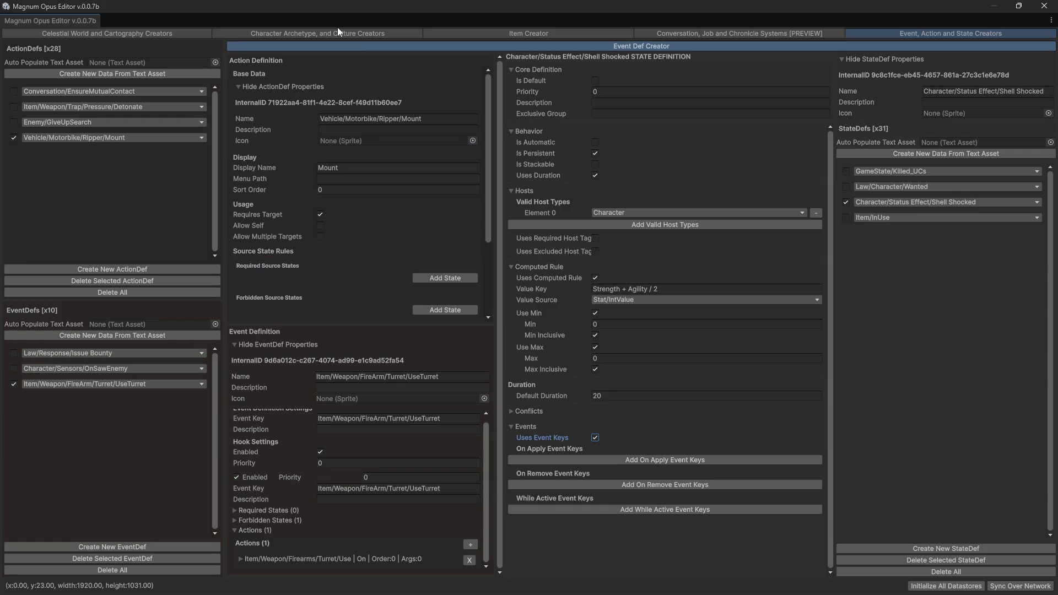
pyautogui.click(682, 34)
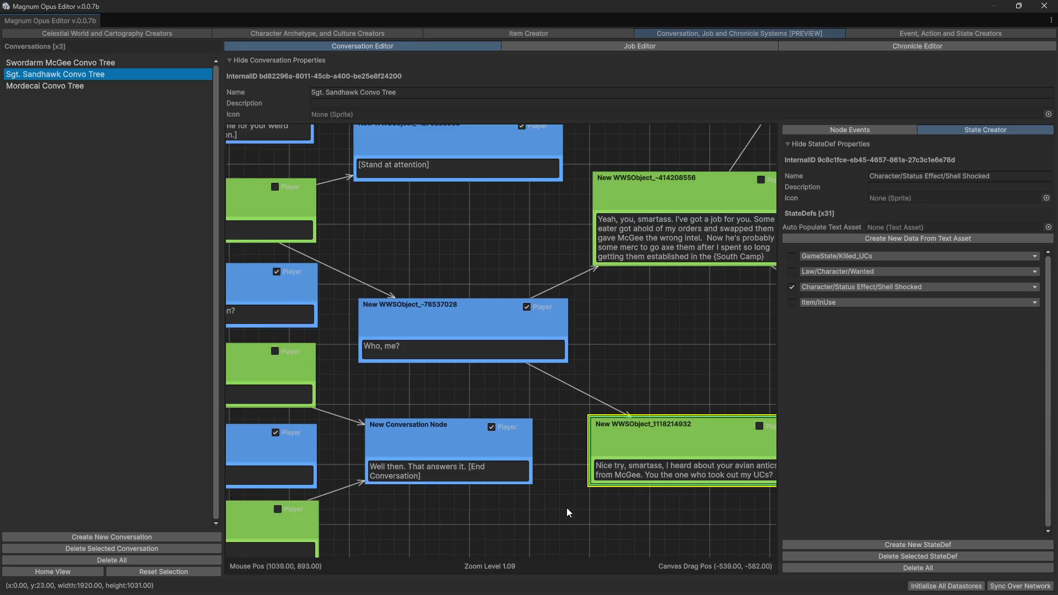
pyautogui.click(533, 278)
pyautogui.click(605, 337)
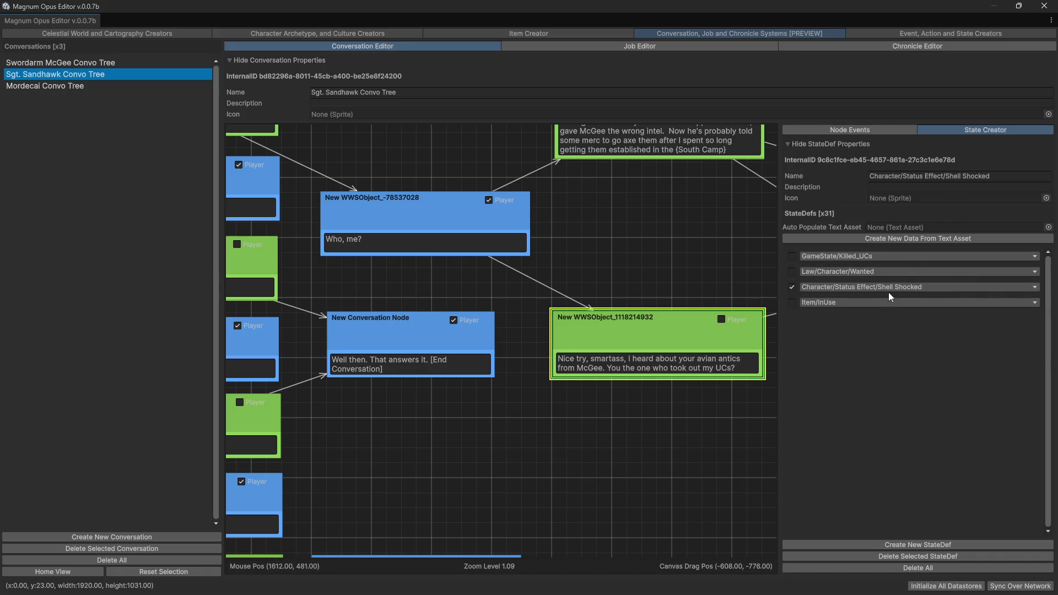
pyautogui.click(846, 128)
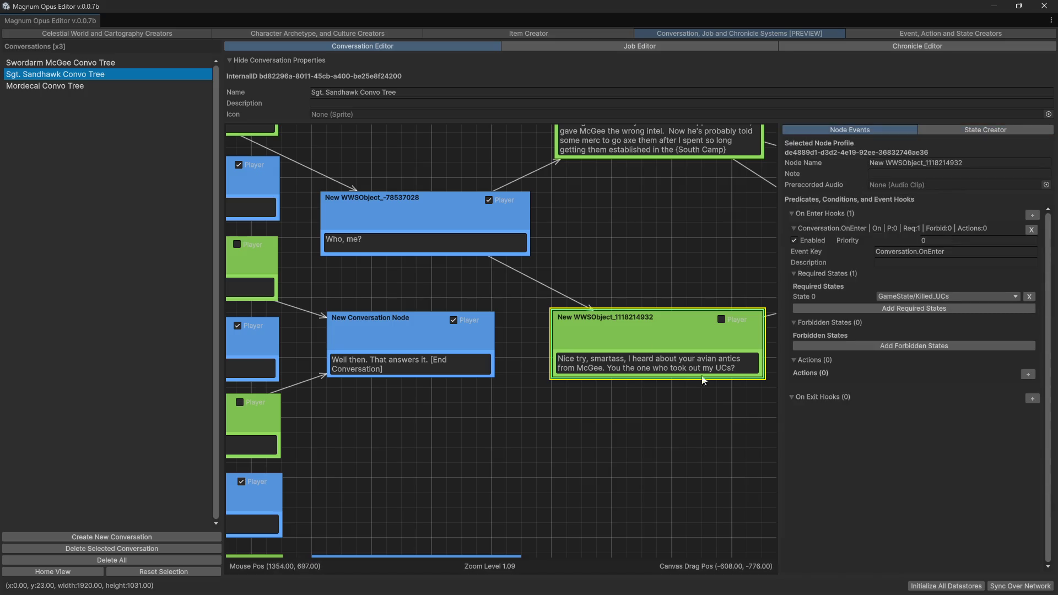
# - Review the graph around the selected node, then close the Magnum Opus Editor
pyautogui.moveTo(620, 381); pyautogui.dragTo(481, 398)
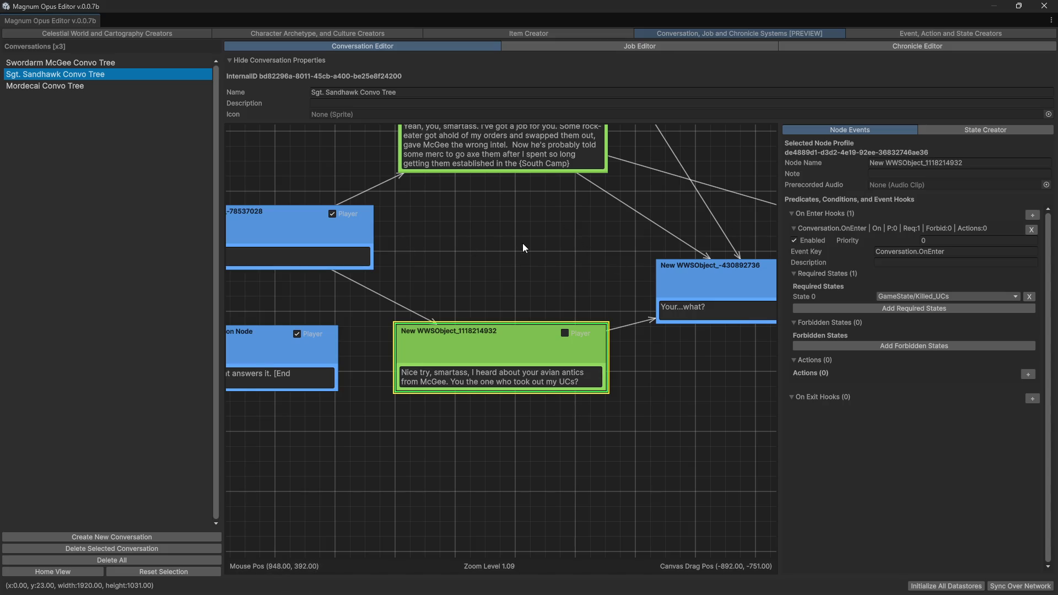
pyautogui.moveTo(538, 292)
pyautogui.mouseDown()
pyautogui.moveTo(553, 288)
pyautogui.moveTo(567, 480)
pyautogui.moveTo(738, 423)
pyautogui.mouseUp()
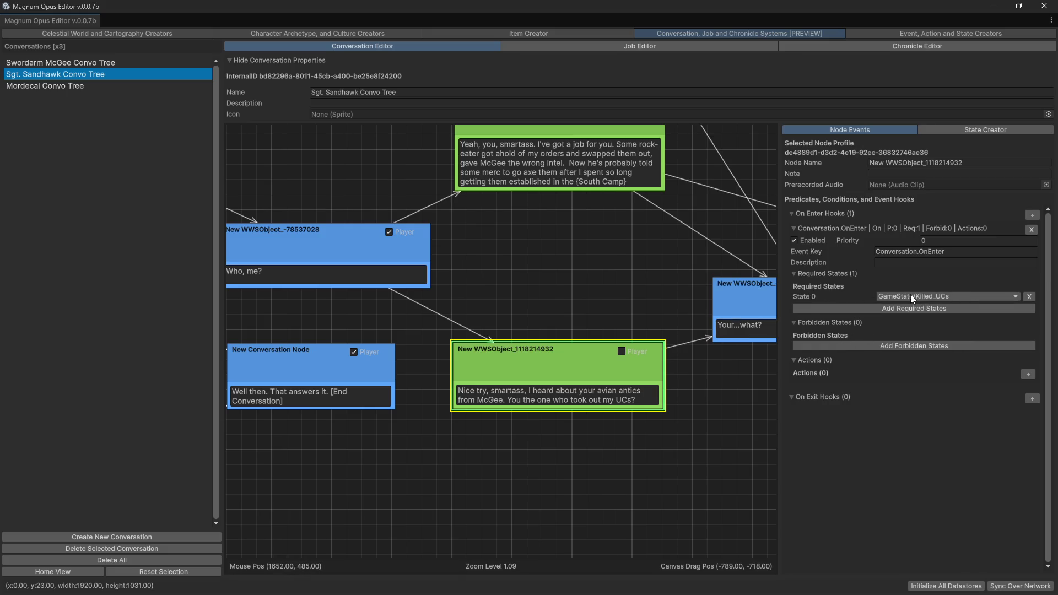
pyautogui.moveTo(582, 301); pyautogui.dragTo(646, 308)
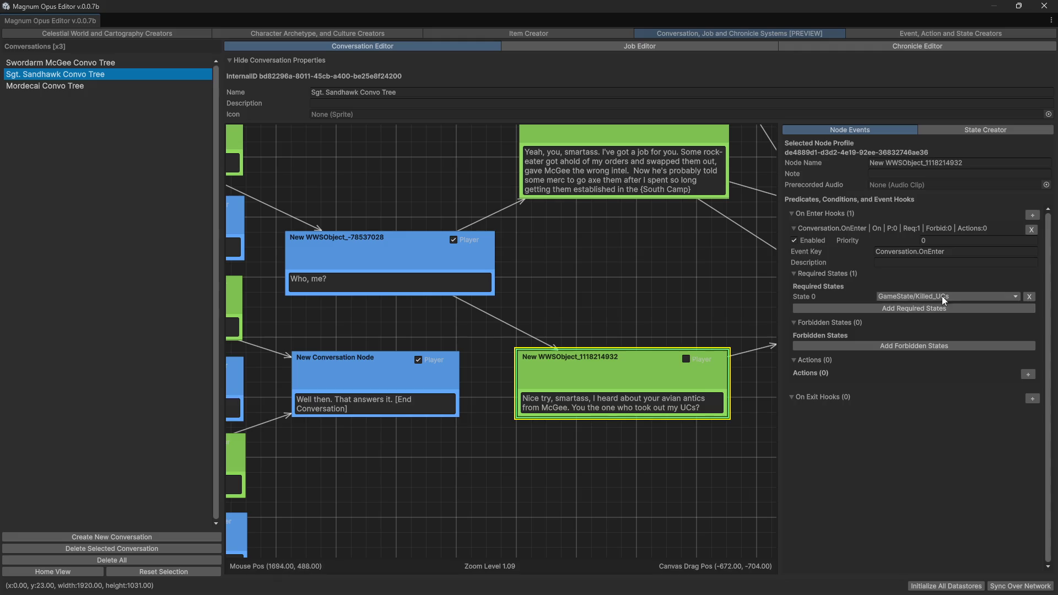
pyautogui.click(1043, 7)
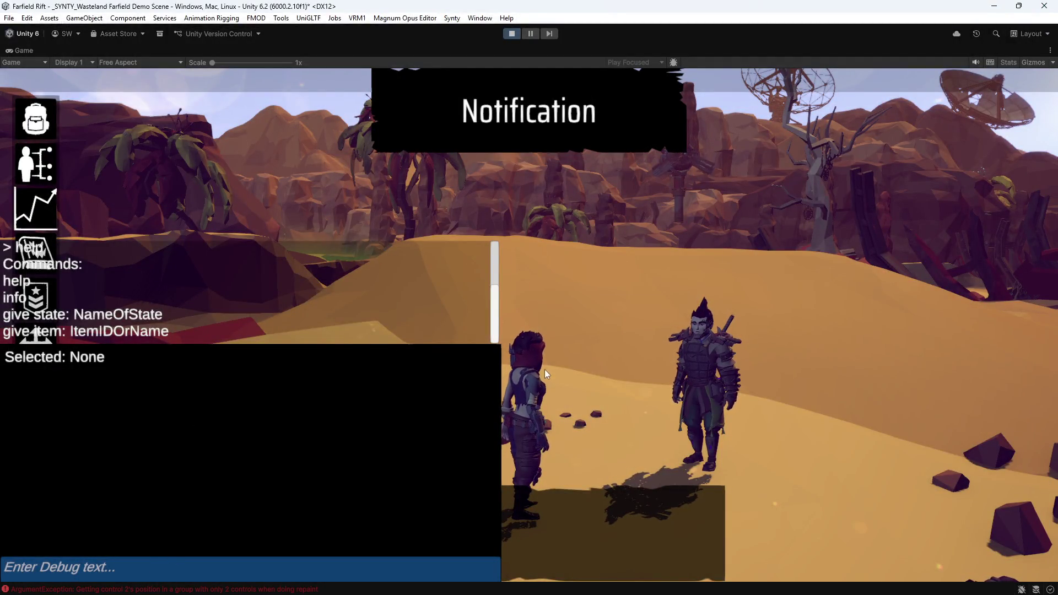
# - Target Verity Soraya in the game and type give into the debug command field
pyautogui.click(532, 397)
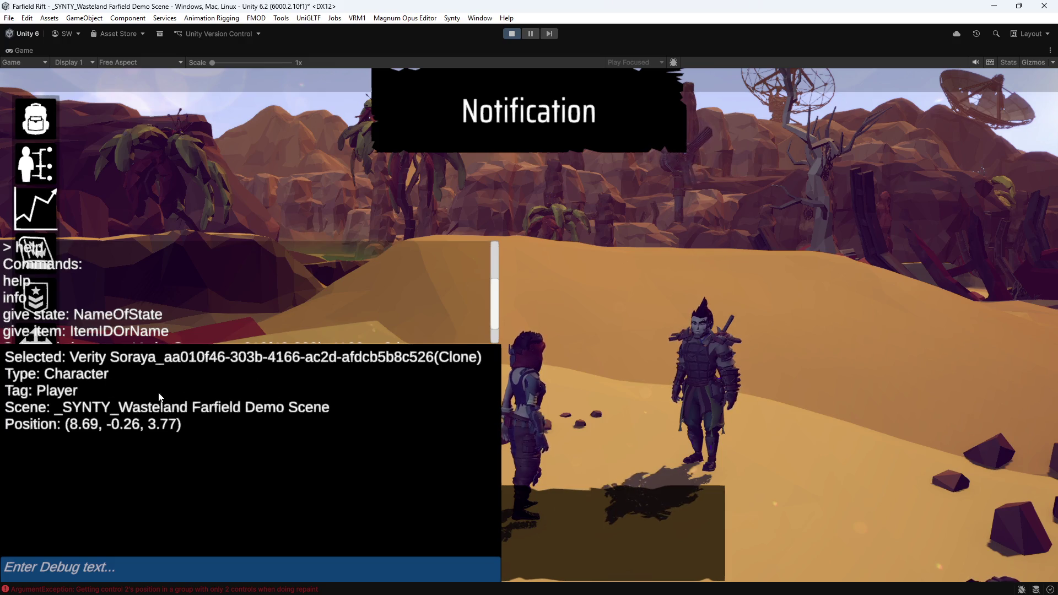
pyautogui.click(121, 570)
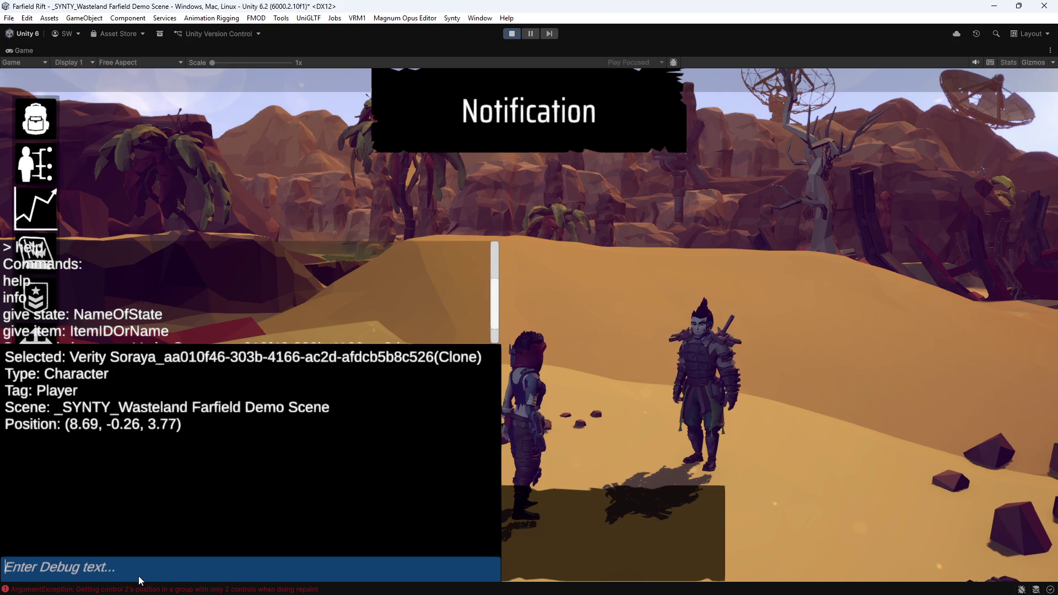
pyautogui.click(147, 567)
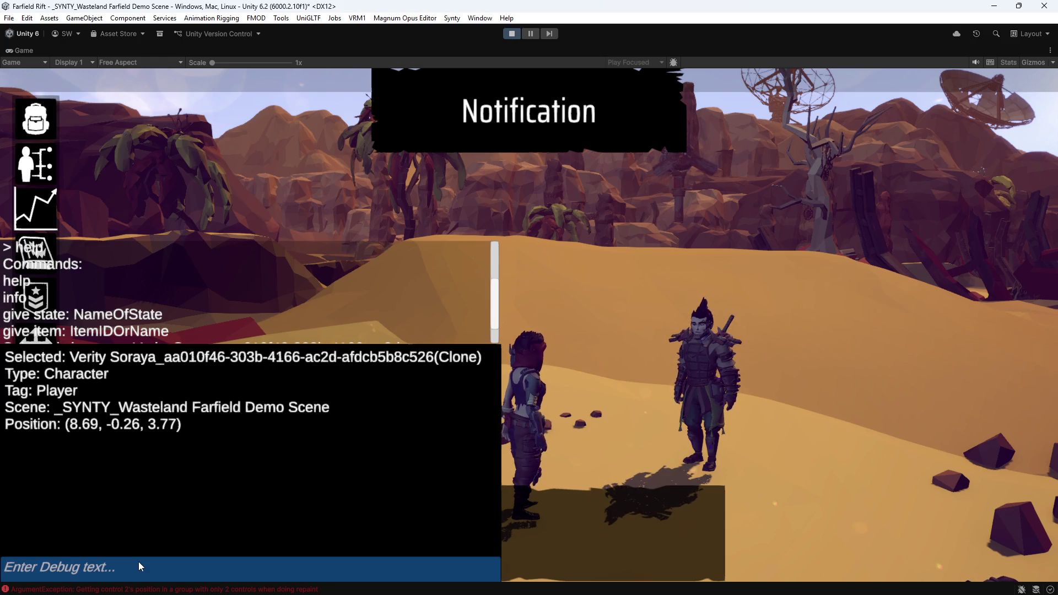
pyautogui.click(139, 564)
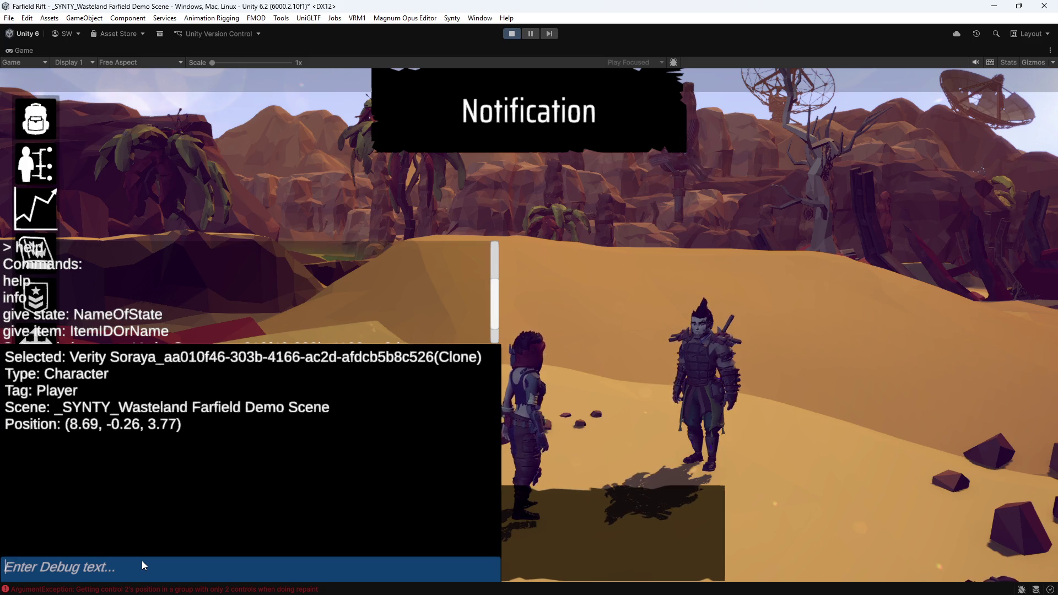
pyautogui.write('give')
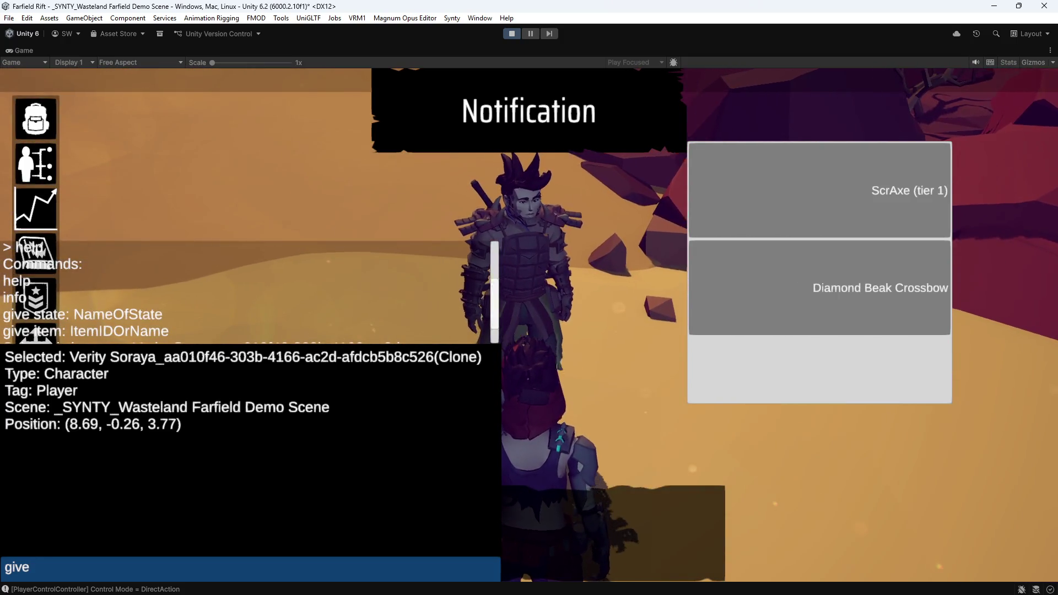
pyautogui.write('v')
# - Run 'give state: GameState/Killed_UCs' on Verity Soraya, then close the debug console
pyautogui.press('BackSpace')
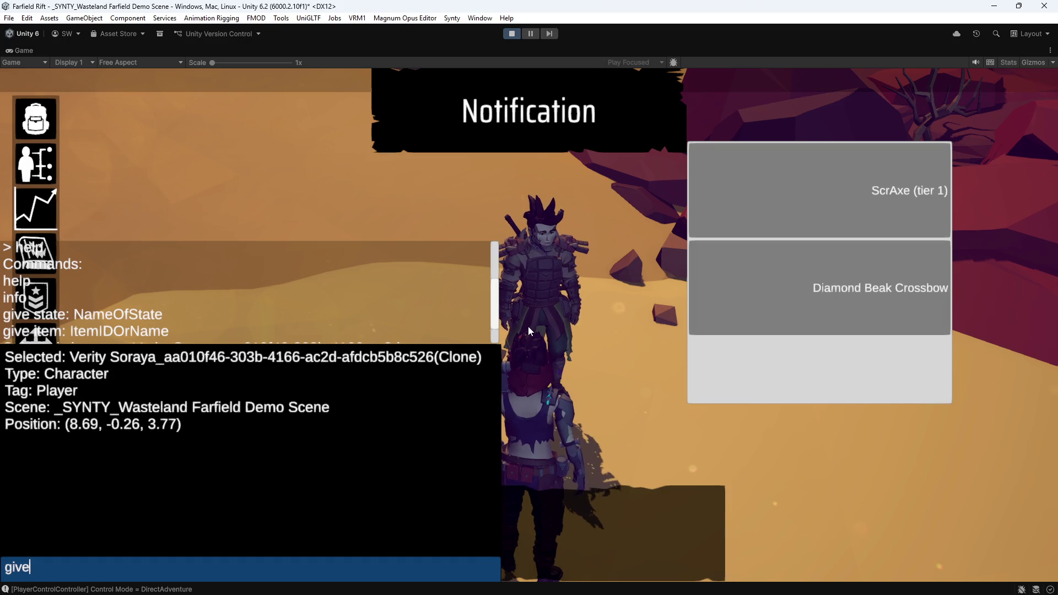
pyautogui.write(' state')
pyautogui.write(': ')
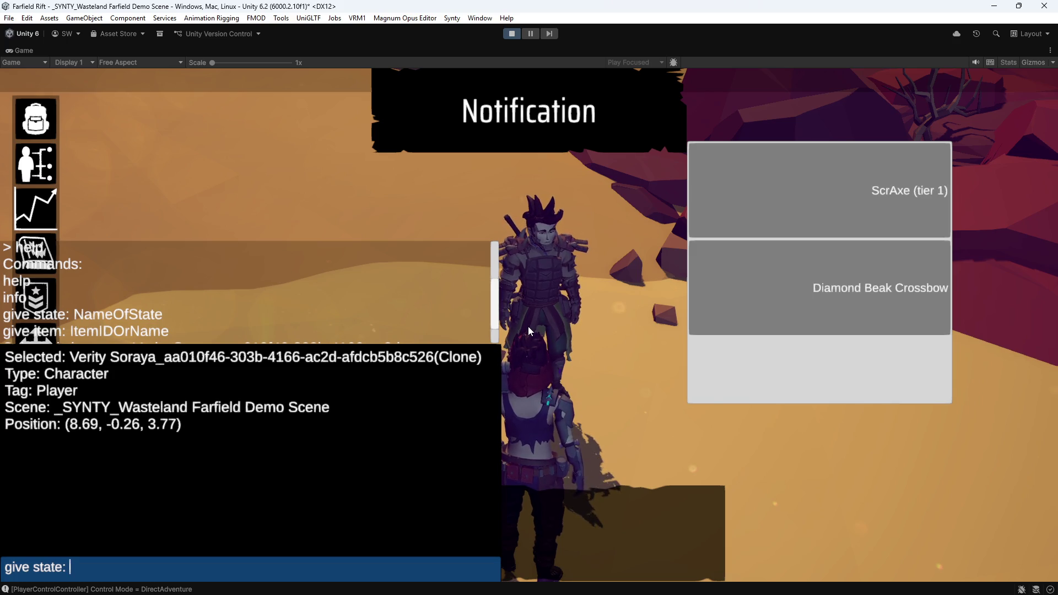
pyautogui.write('GameState')
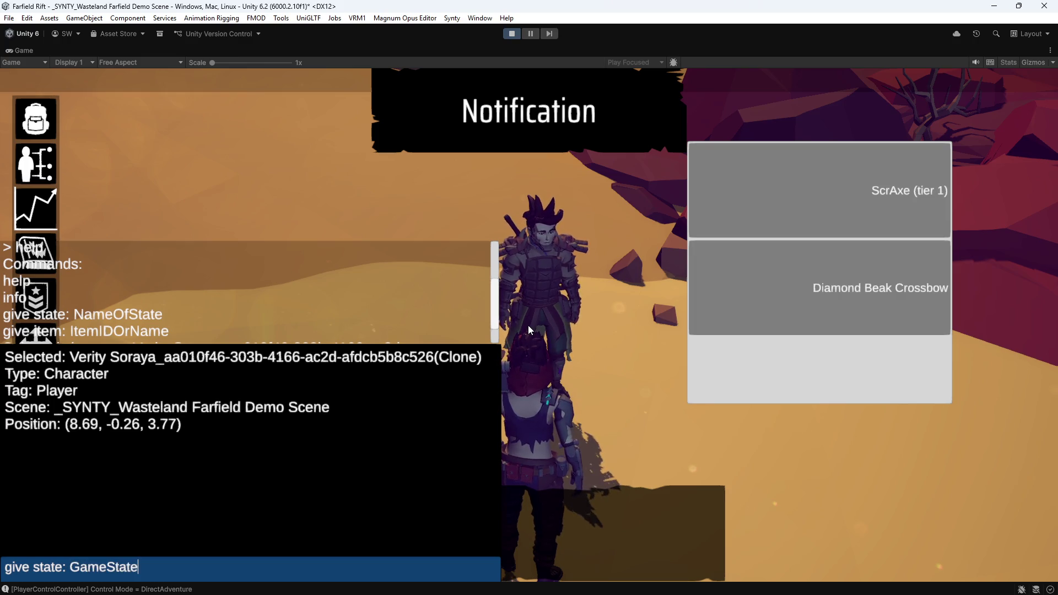
pyautogui.write('/Kil')
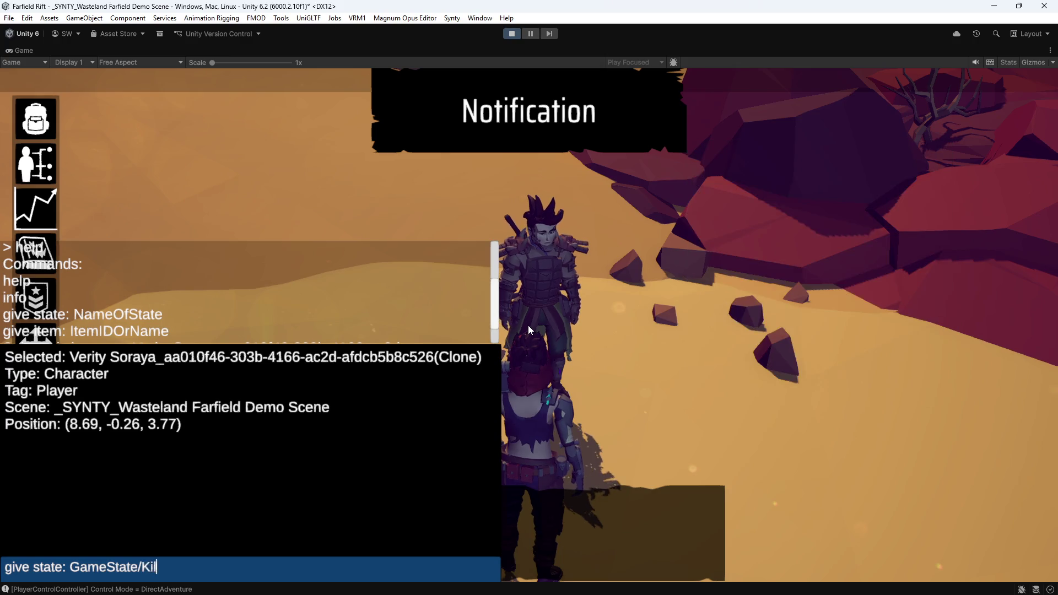
pyautogui.write('led_UCs')
pyautogui.click(496, 314)
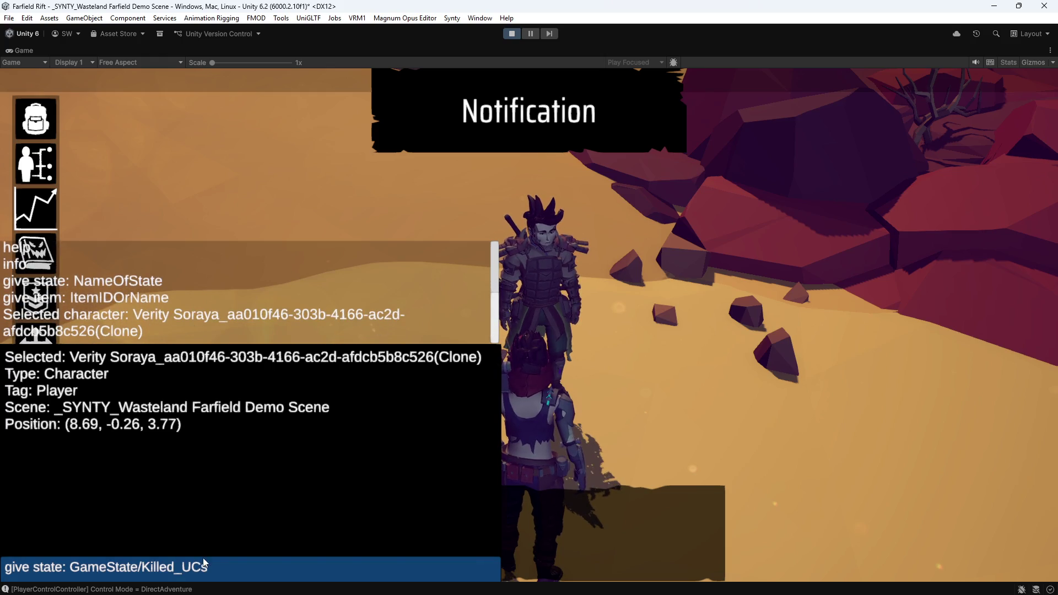
pyautogui.click(218, 566)
pyautogui.click(228, 557)
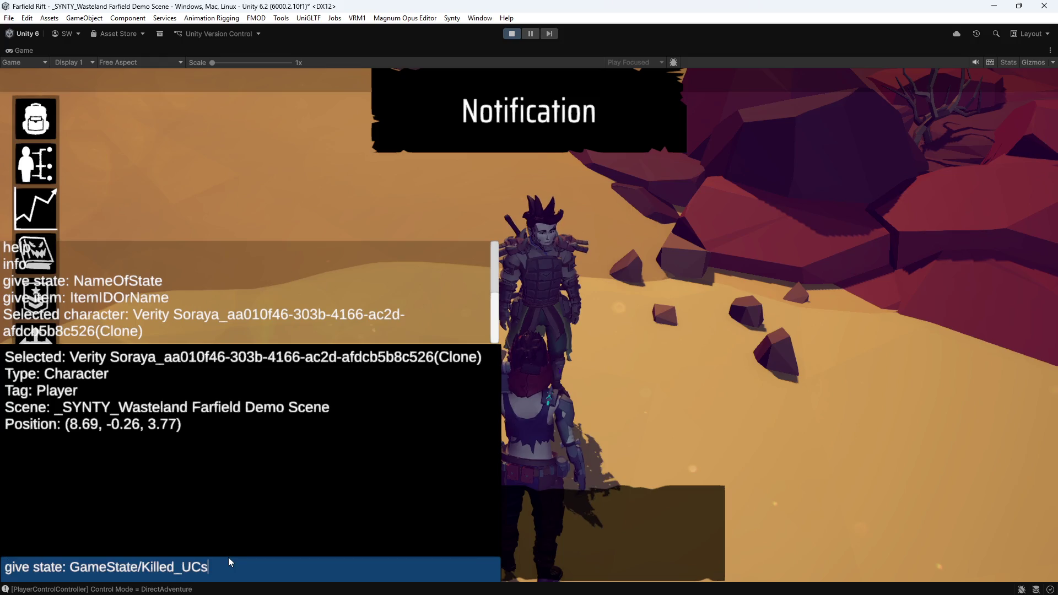
pyautogui.press('Return')
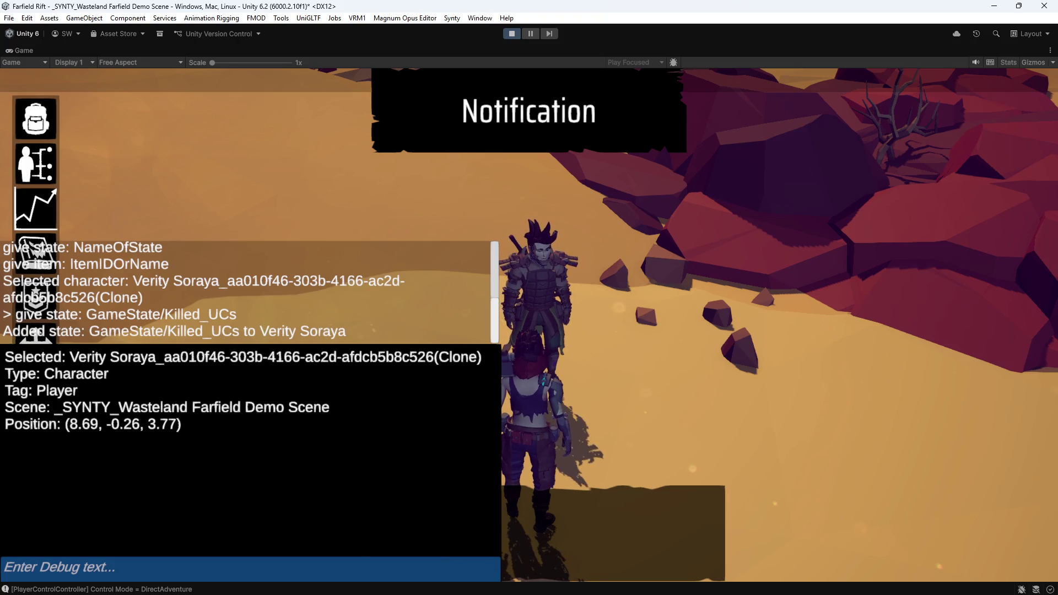
pyautogui.press('`')
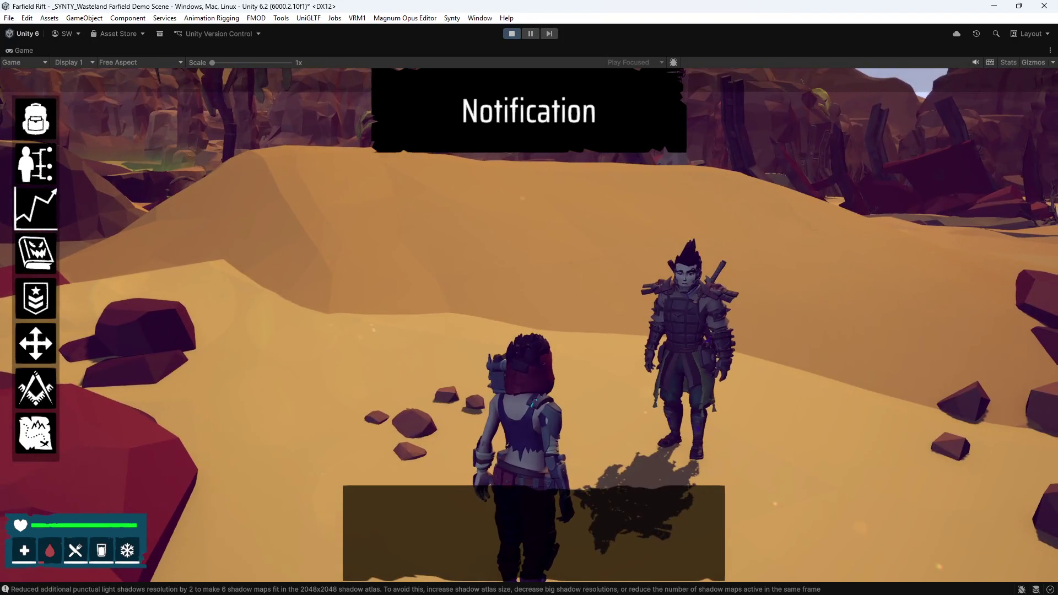
# - Launch the Magnum Opus Editor briefly and close it again
pyautogui.click(404, 18)
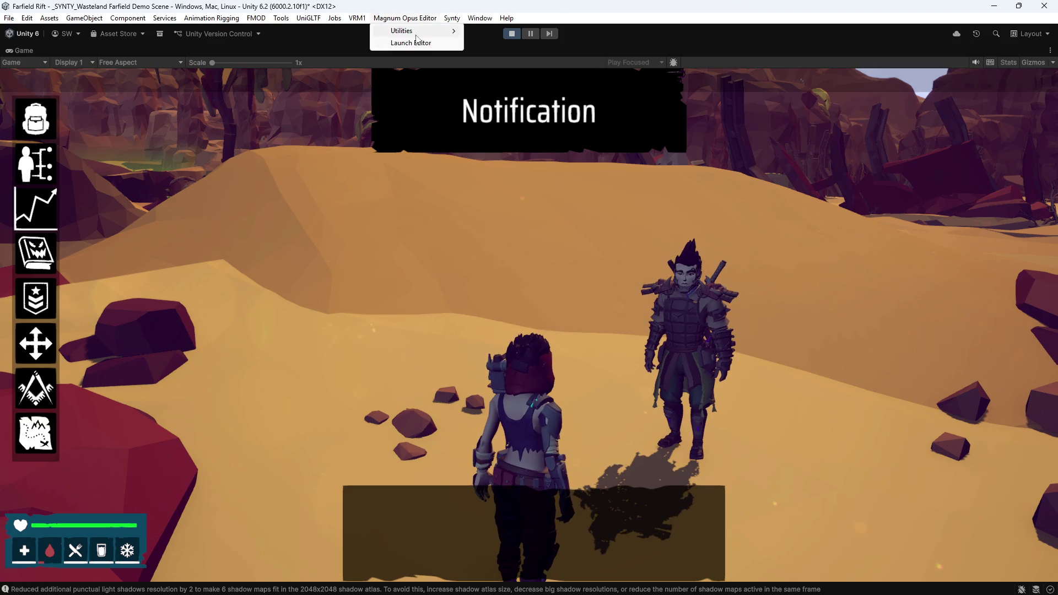
pyautogui.click(421, 44)
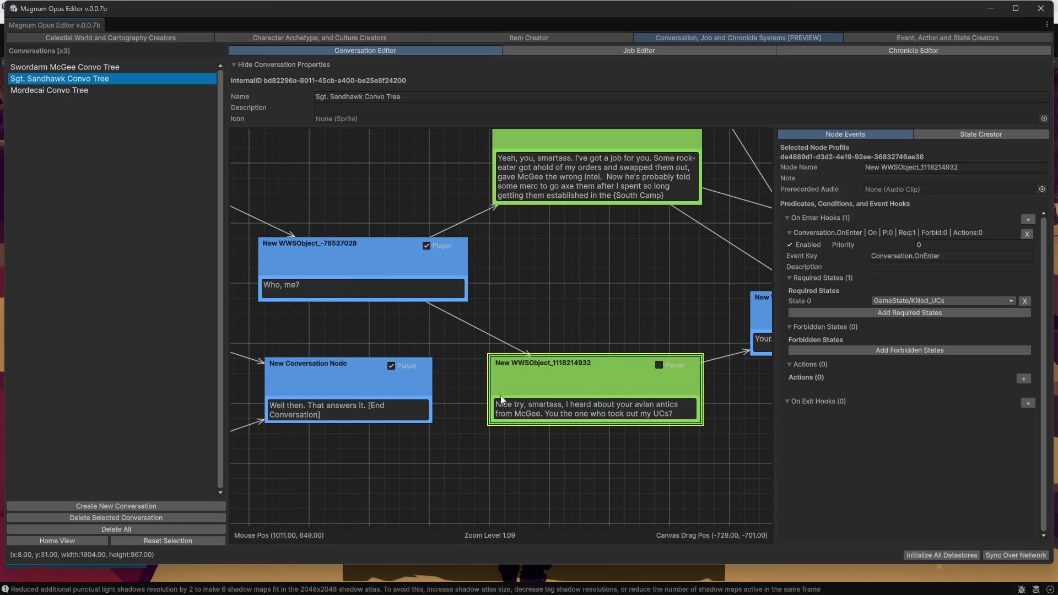
pyautogui.click(1040, 8)
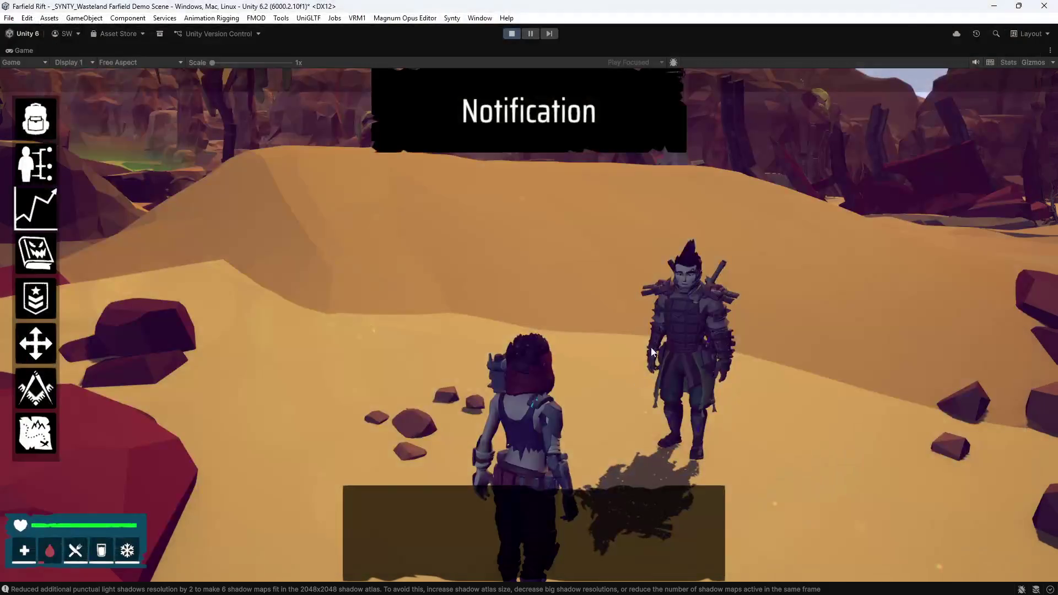
# - Talk to the soldier, replying 'Who, me?', 'Your...what?', 'Shit. Those were your guys?', 'Nah, not my fault...'
pyautogui.press('w')
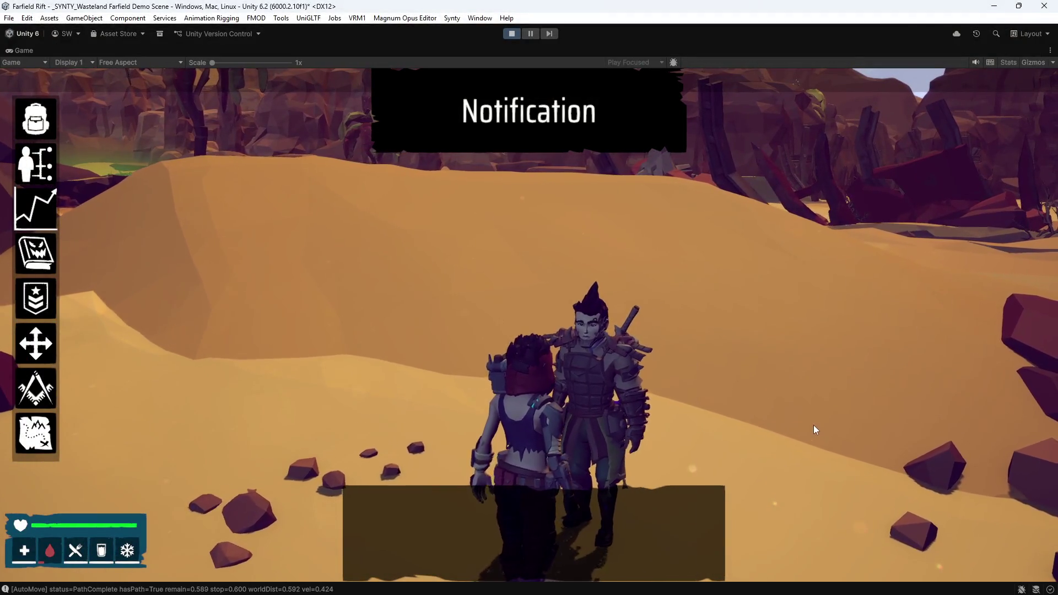
pyautogui.press('e')
pyautogui.click(419, 508)
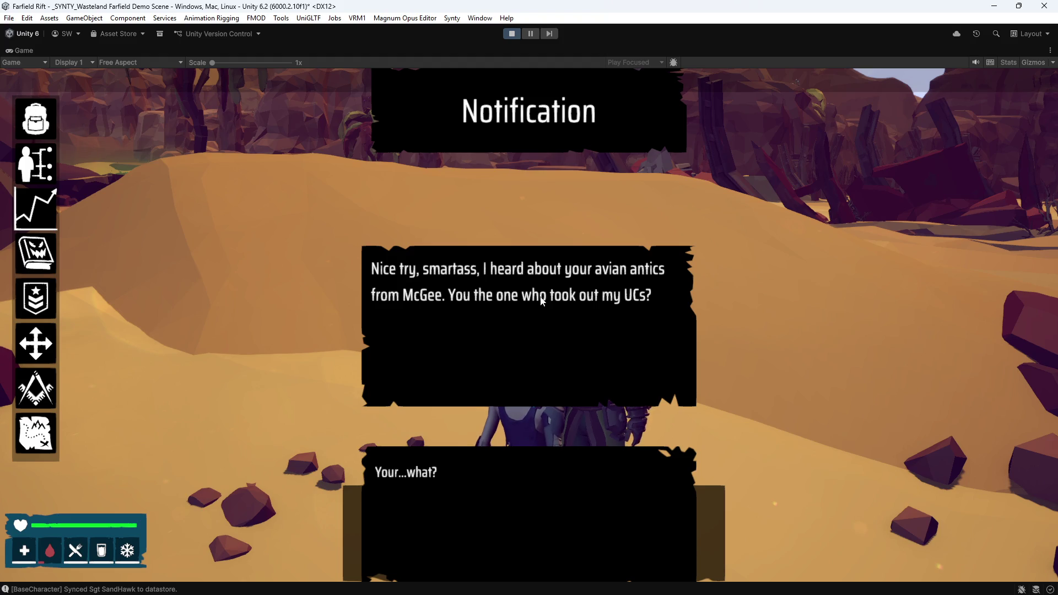
pyautogui.click(393, 471)
pyautogui.scroll(-1, 532, 505)
pyautogui.click(465, 525)
pyautogui.click(511, 538)
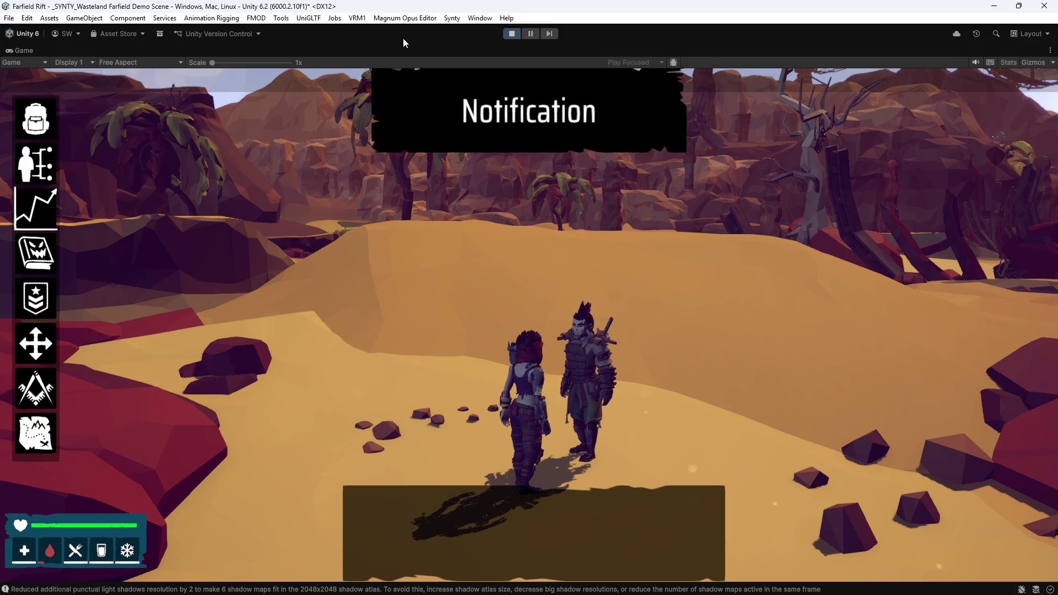
# - Launch the Magnum Opus Editor and open the Character Archetype and Culture Creators
pyautogui.click(405, 19)
pyautogui.click(421, 42)
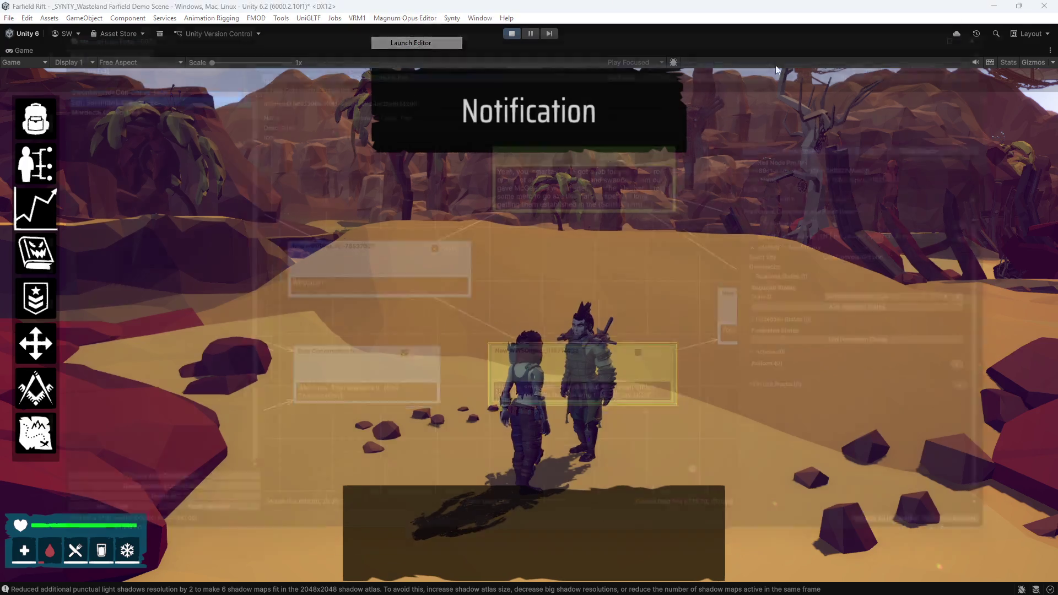
pyautogui.moveTo(610, 199); pyautogui.dragTo(551, 303)
pyautogui.click(259, 34)
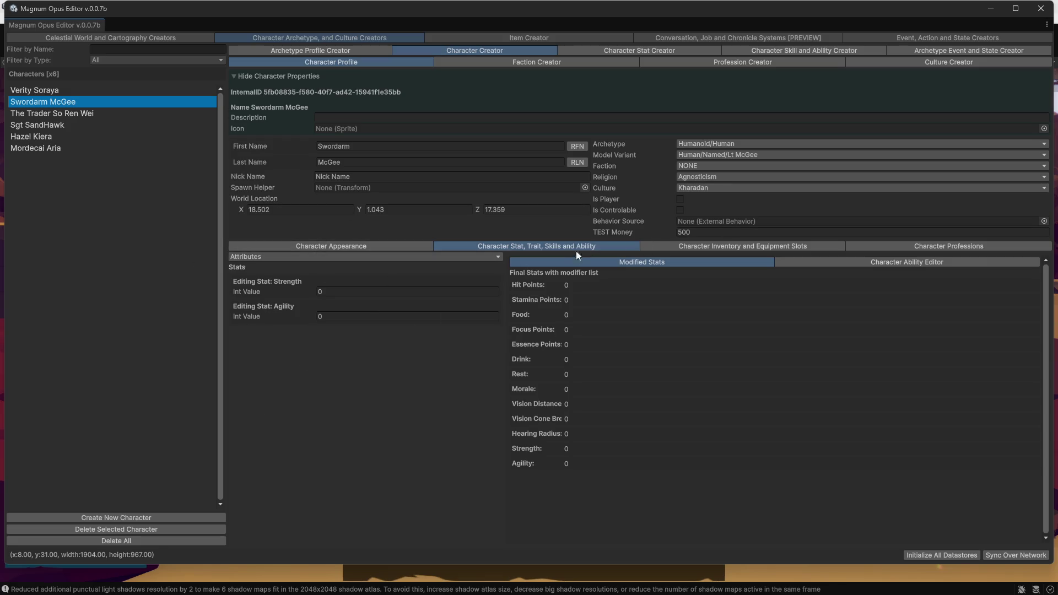
pyautogui.click(675, 248)
pyautogui.click(292, 257)
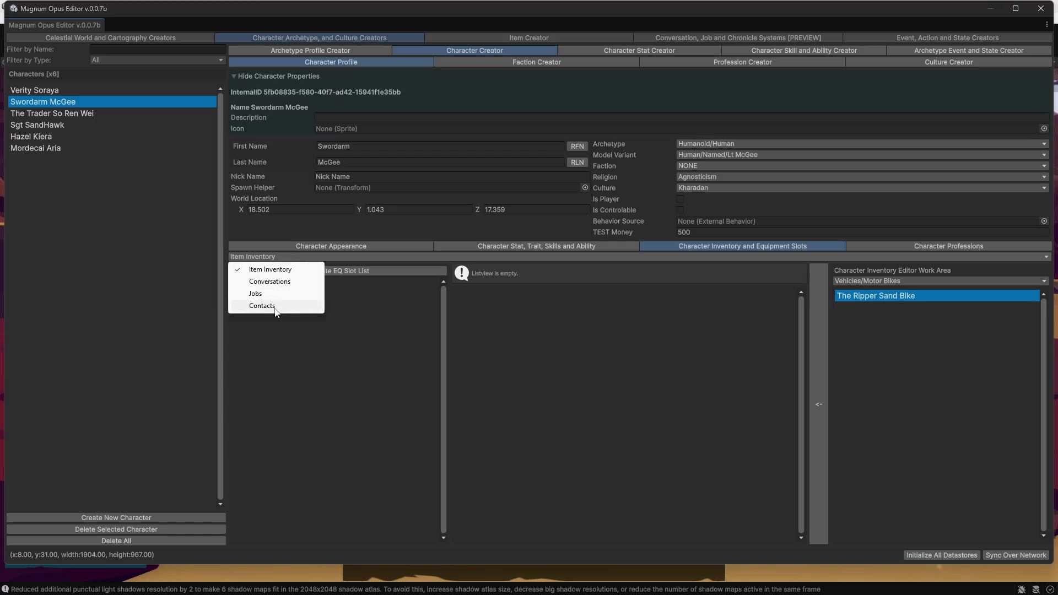
pyautogui.click(262, 306)
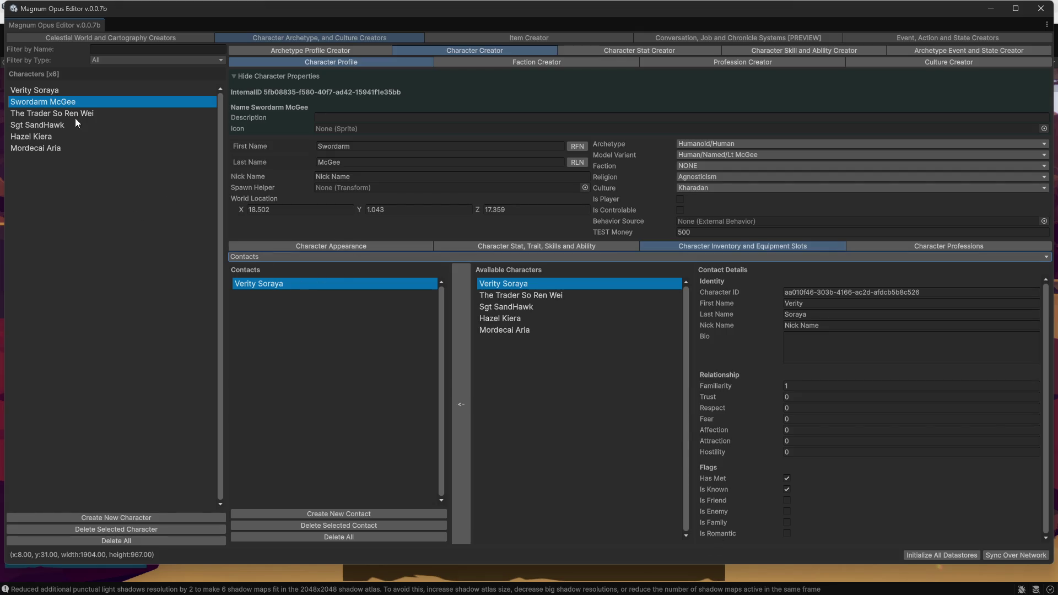
pyautogui.click(41, 91)
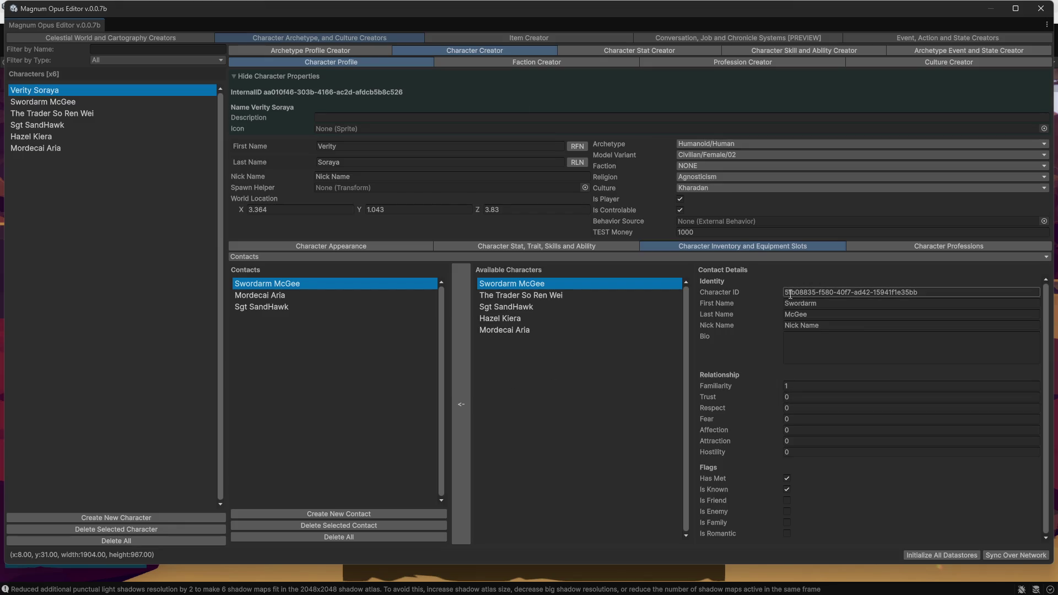
# - Maximize the editor window to full screen and return to the Conversation Editor
pyautogui.moveTo(466, 11)
pyautogui.mouseDown()
pyautogui.moveTo(513, 57)
pyautogui.moveTo(444, 2)
pyautogui.mouseUp()
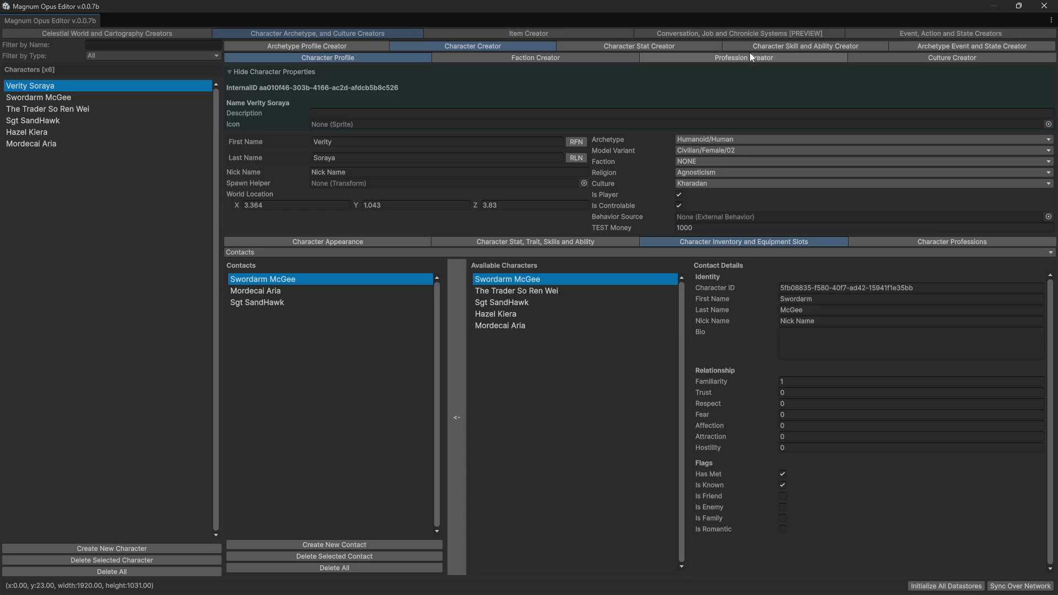
pyautogui.click(804, 39)
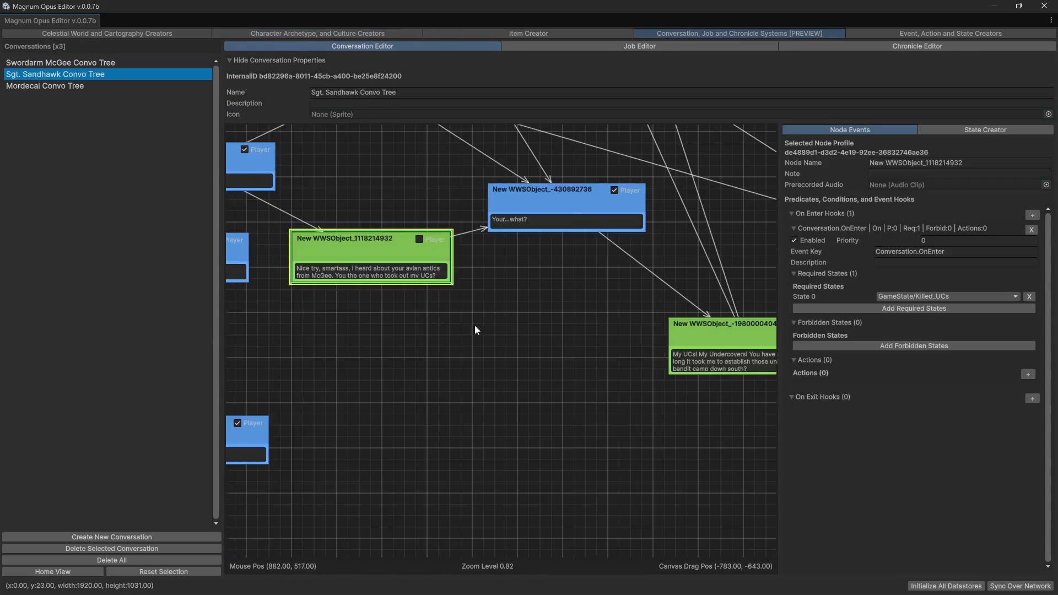
# - Pan around the Sgt. Sandhawk Convo Tree graph to review its nodes
pyautogui.moveTo(386, 295)
pyautogui.mouseDown()
pyautogui.moveTo(530, 427)
pyautogui.moveTo(550, 429)
pyautogui.moveTo(559, 464)
pyautogui.mouseUp()
pyautogui.moveTo(397, 243); pyautogui.dragTo(433, 186)
pyautogui.moveTo(605, 437); pyautogui.dragTo(398, 500)
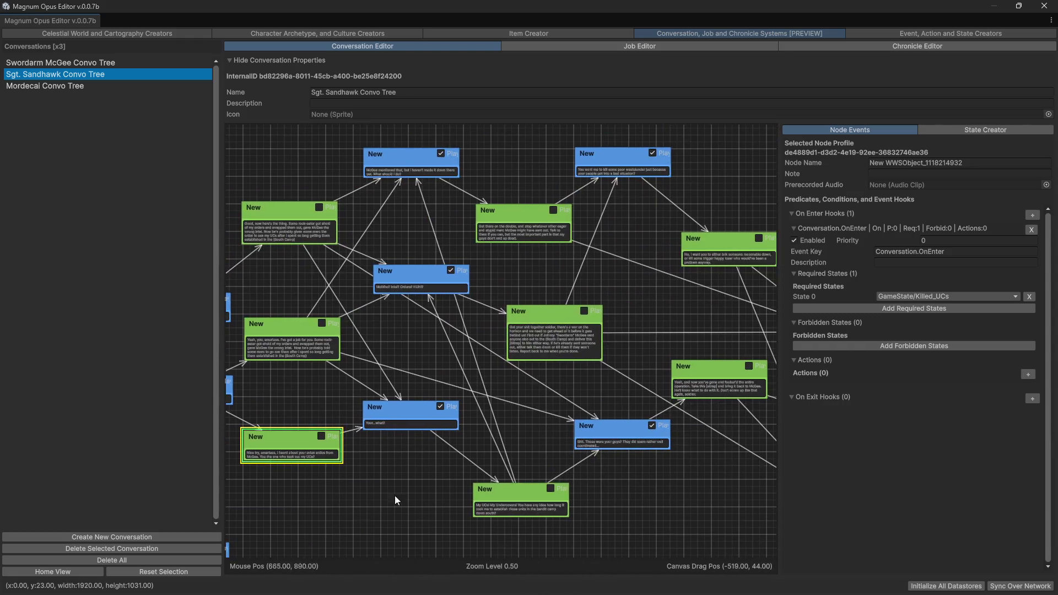
pyautogui.moveTo(674, 313)
pyautogui.mouseDown()
pyautogui.moveTo(512, 286)
pyautogui.moveTo(647, 214)
pyautogui.moveTo(533, 246)
pyautogui.moveTo(490, 345)
pyautogui.moveTo(514, 312)
pyautogui.moveTo(549, 359)
pyautogui.moveTo(551, 419)
pyautogui.moveTo(512, 422)
pyautogui.moveTo(538, 437)
pyautogui.moveTo(347, 464)
pyautogui.mouseUp()
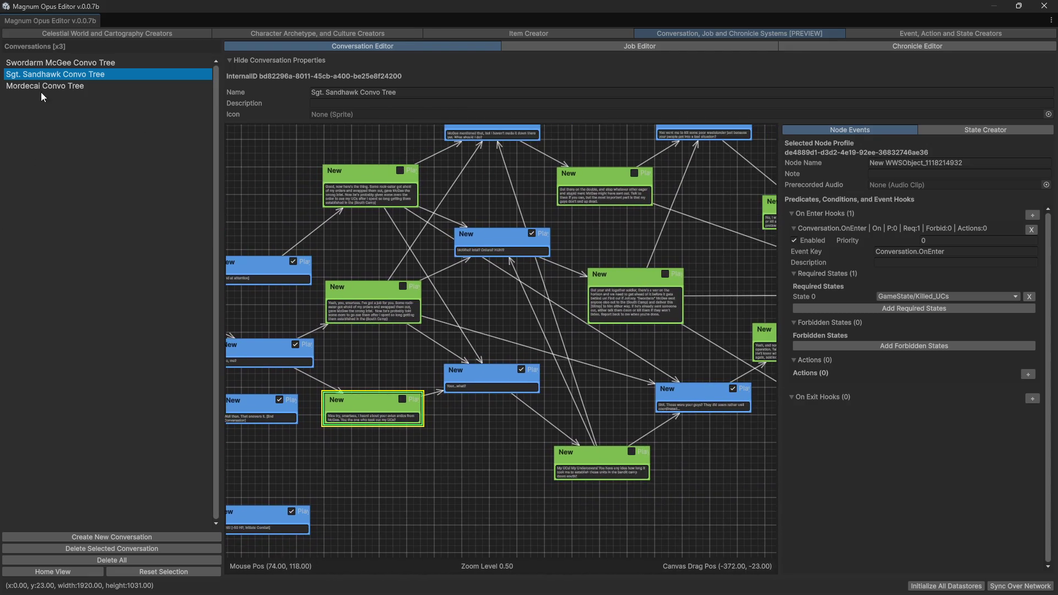
# - Look over the Swordarm McGee Convo Tree, then load the Mordecai Convo Tree
pyautogui.click(55, 65)
pyautogui.moveTo(439, 419)
pyautogui.mouseDown()
pyautogui.moveTo(570, 309)
pyautogui.moveTo(464, 348)
pyautogui.moveTo(379, 484)
pyautogui.moveTo(439, 335)
pyautogui.moveTo(259, 380)
pyautogui.mouseUp()
pyautogui.moveTo(650, 309); pyautogui.dragTo(419, 363)
pyautogui.moveTo(562, 142); pyautogui.dragTo(510, 186)
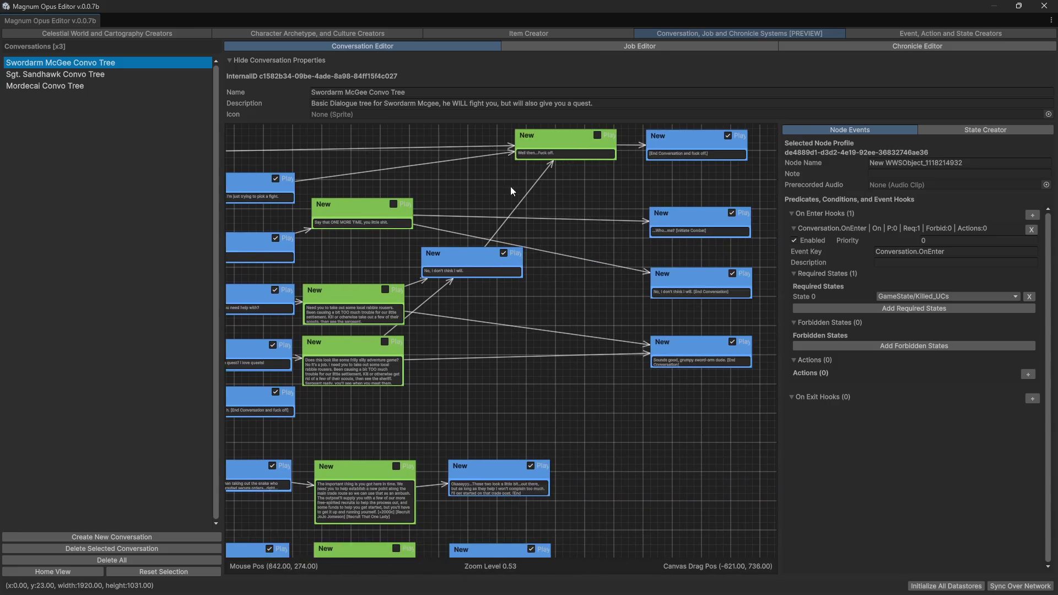
pyautogui.moveTo(601, 416); pyautogui.dragTo(653, 323)
pyautogui.moveTo(606, 495); pyautogui.dragTo(688, 314)
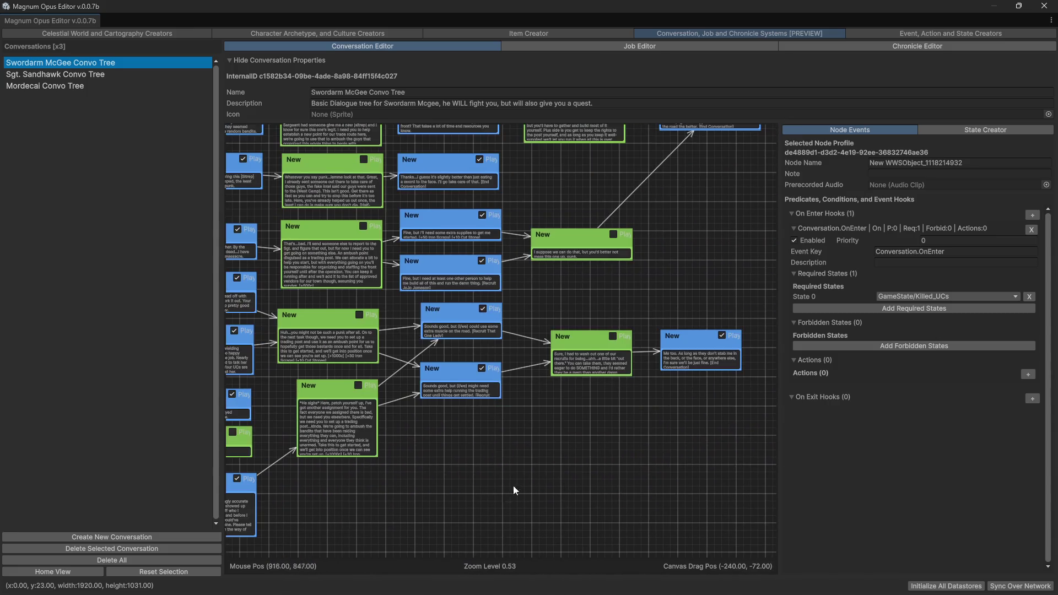
pyautogui.moveTo(513, 487); pyautogui.dragTo(668, 404)
pyautogui.moveTo(583, 469); pyautogui.dragTo(612, 540)
pyautogui.moveTo(656, 473)
pyautogui.mouseDown()
pyautogui.moveTo(535, 518)
pyautogui.moveTo(526, 547)
pyautogui.moveTo(578, 511)
pyautogui.mouseUp()
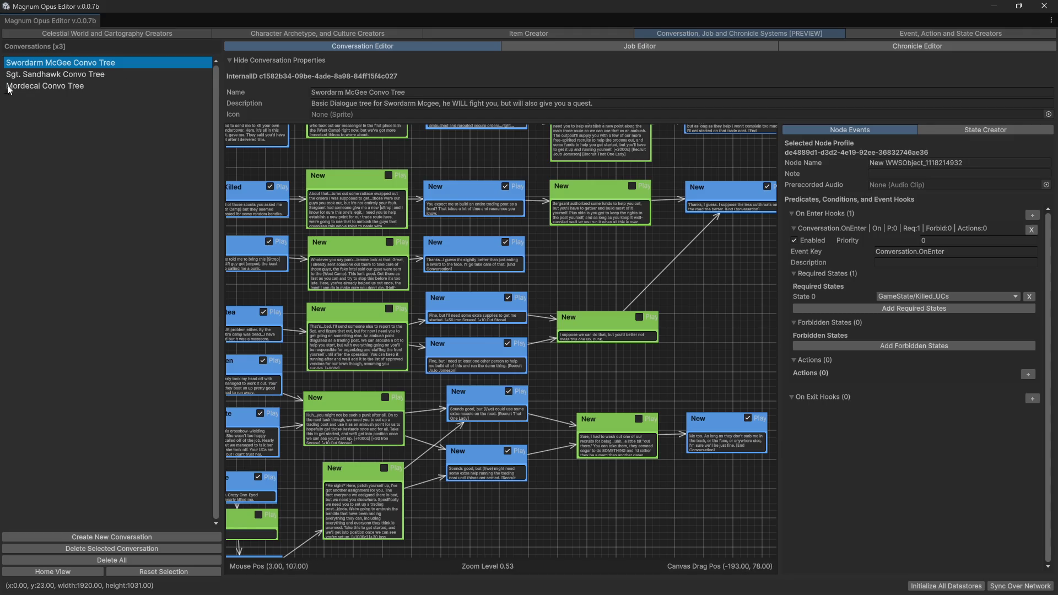
pyautogui.click(33, 86)
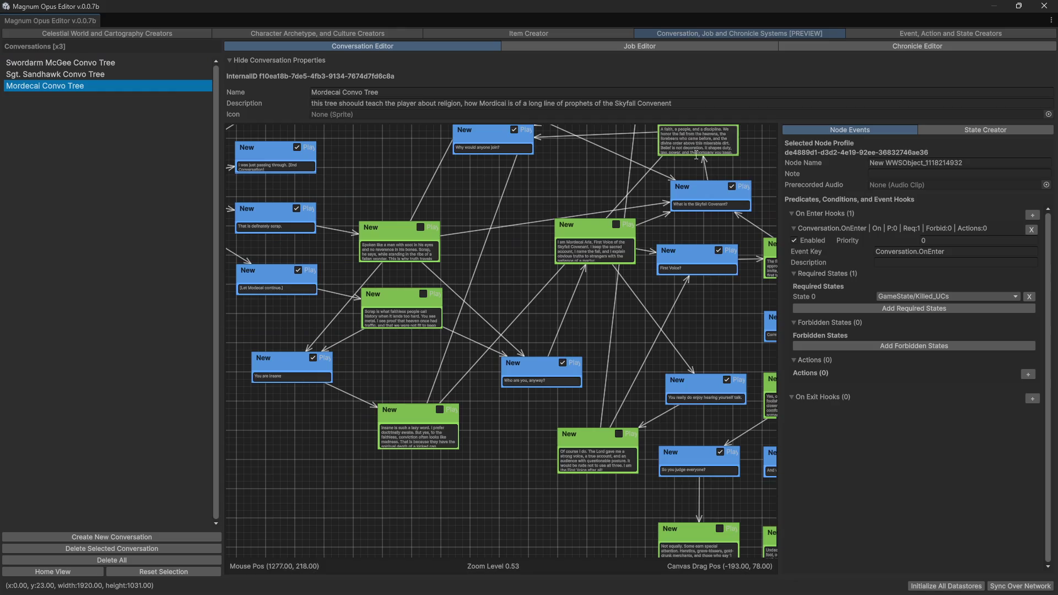
pyautogui.moveTo(590, 345)
pyautogui.mouseDown()
pyautogui.moveTo(595, 333)
pyautogui.moveTo(380, 424)
pyautogui.moveTo(294, 409)
pyautogui.mouseUp()
pyautogui.moveTo(668, 261); pyautogui.dragTo(621, 410)
pyautogui.moveTo(614, 132)
pyautogui.mouseDown()
pyautogui.moveTo(613, 223)
pyautogui.moveTo(441, 411)
pyautogui.mouseUp()
pyautogui.moveTo(494, 350); pyautogui.dragTo(632, 265)
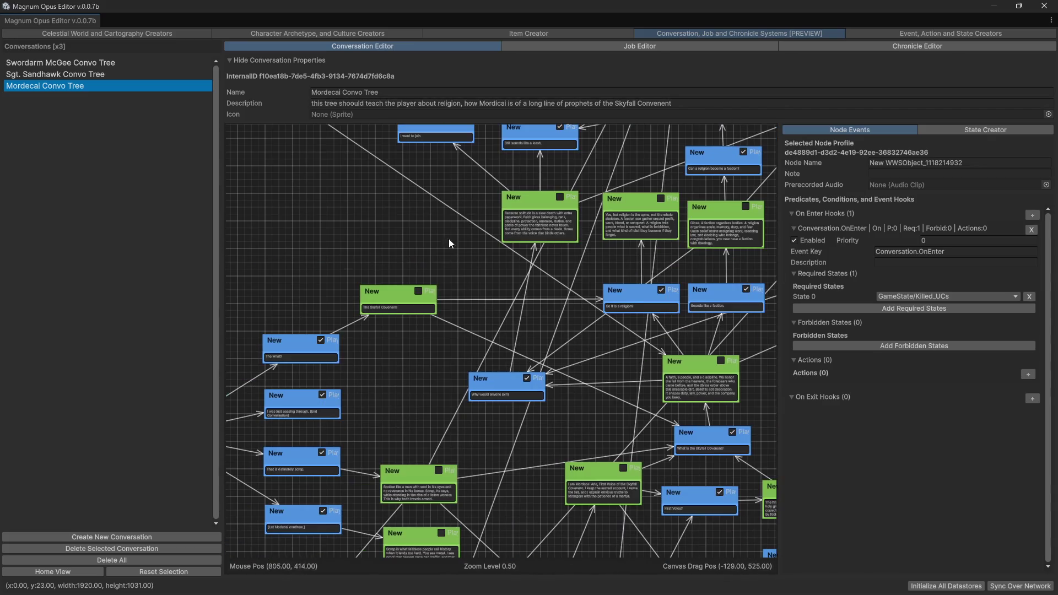
pyautogui.moveTo(299, 477); pyautogui.dragTo(400, 424)
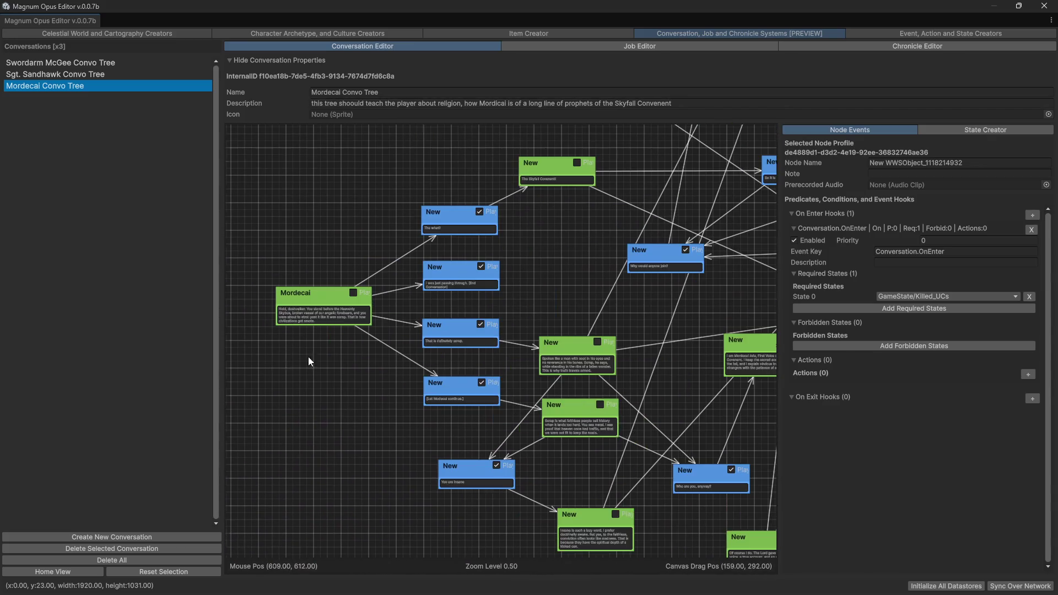
pyautogui.moveTo(389, 519)
pyautogui.mouseDown()
pyautogui.moveTo(359, 428)
pyautogui.moveTo(642, 420)
pyautogui.moveTo(556, 337)
pyautogui.mouseUp()
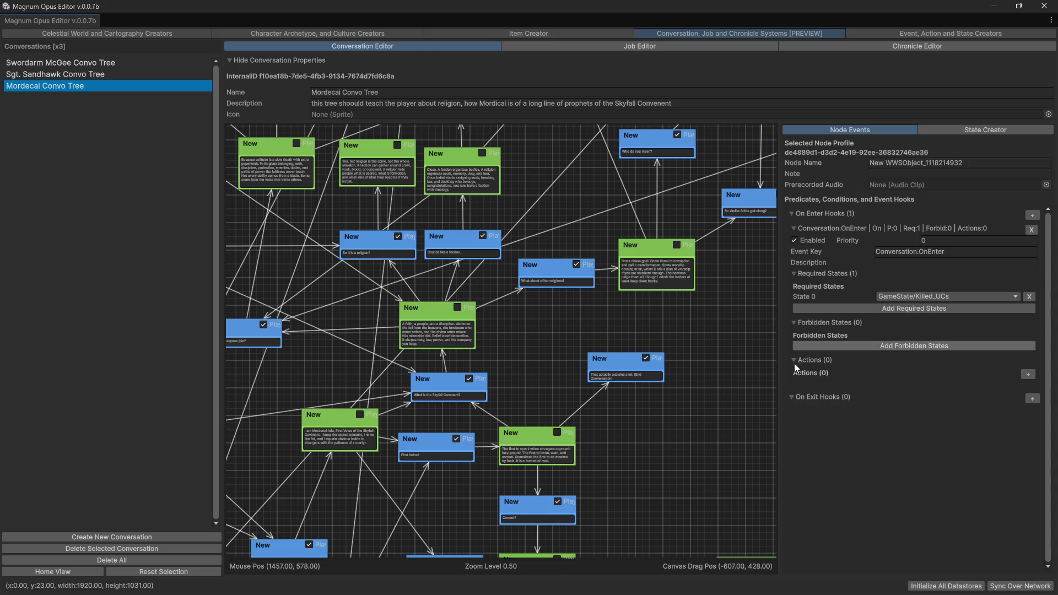
pyautogui.scroll(-5, 771, 432)
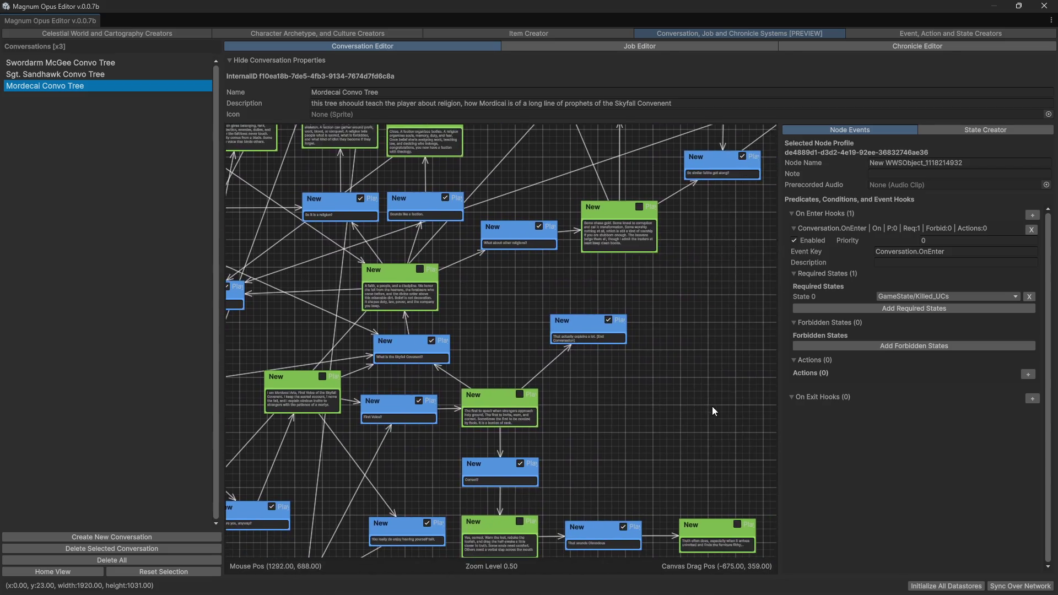
pyautogui.moveTo(719, 355)
pyautogui.mouseDown()
pyautogui.moveTo(664, 378)
pyautogui.moveTo(696, 363)
pyautogui.moveTo(771, 397)
pyautogui.mouseUp()
pyautogui.moveTo(608, 334); pyautogui.dragTo(695, 303)
pyautogui.moveTo(387, 285)
pyautogui.mouseDown()
pyautogui.moveTo(476, 251)
pyautogui.moveTo(380, 234)
pyautogui.moveTo(468, 278)
pyautogui.moveTo(496, 278)
pyautogui.moveTo(357, 229)
pyautogui.mouseUp()
pyautogui.click(475, 251)
pyautogui.moveTo(525, 295); pyautogui.dragTo(593, 424)
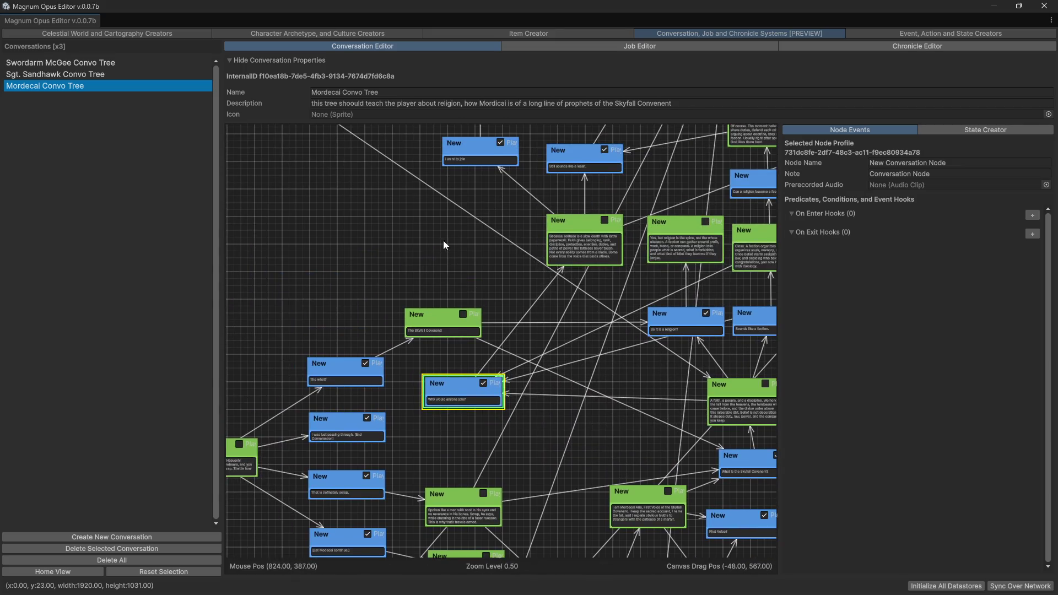
pyautogui.moveTo(444, 243); pyautogui.dragTo(261, 362)
pyautogui.moveTo(637, 350)
pyautogui.mouseDown()
pyautogui.moveTo(606, 418)
pyautogui.moveTo(684, 447)
pyautogui.mouseUp()
pyautogui.moveTo(583, 276)
pyautogui.mouseDown()
pyautogui.moveTo(663, 313)
pyautogui.moveTo(637, 325)
pyautogui.moveTo(380, 347)
pyautogui.mouseUp()
pyautogui.moveTo(689, 236)
pyautogui.mouseDown()
pyautogui.moveTo(669, 347)
pyautogui.moveTo(635, 253)
pyautogui.moveTo(488, 88)
pyautogui.mouseUp()
pyautogui.moveTo(653, 393)
pyautogui.mouseDown()
pyautogui.moveTo(693, 273)
pyautogui.moveTo(772, 132)
pyautogui.mouseUp()
pyautogui.moveTo(551, 457); pyautogui.dragTo(771, 275)
pyautogui.moveTo(367, 467)
pyautogui.mouseDown()
pyautogui.moveTo(396, 430)
pyautogui.moveTo(487, 511)
pyautogui.mouseUp()
pyautogui.scroll(1, 415, 508)
pyautogui.moveTo(472, 229)
pyautogui.mouseDown()
pyautogui.moveTo(470, 371)
pyautogui.moveTo(471, 243)
pyautogui.moveTo(533, 293)
pyautogui.mouseUp()
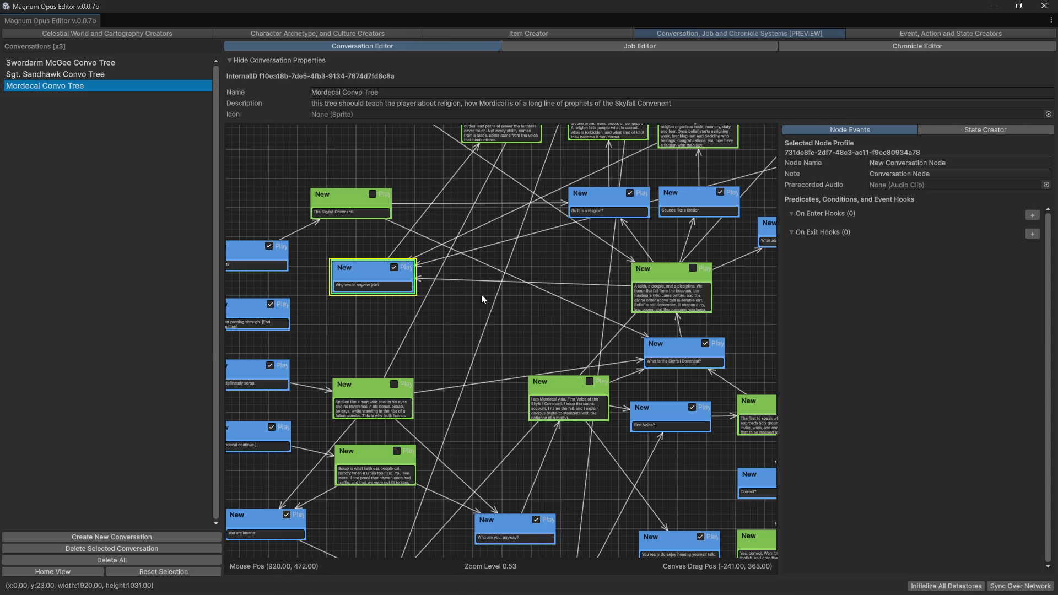
pyautogui.moveTo(474, 333); pyautogui.dragTo(595, 269)
pyautogui.scroll(3, 319, 247)
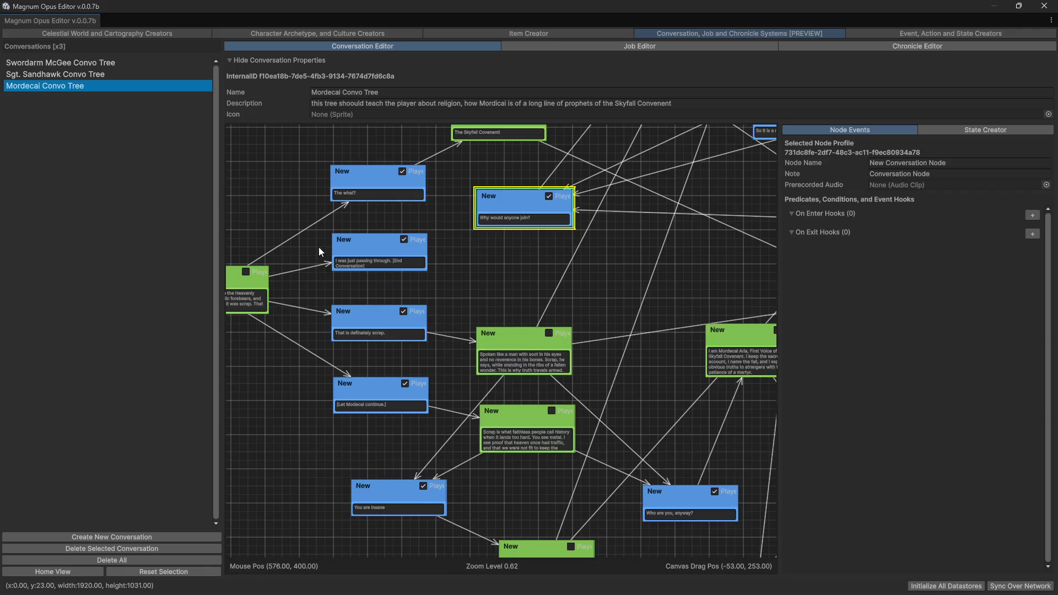
pyautogui.scroll(5, 319, 246)
pyautogui.moveTo(395, 471); pyautogui.dragTo(398, 288)
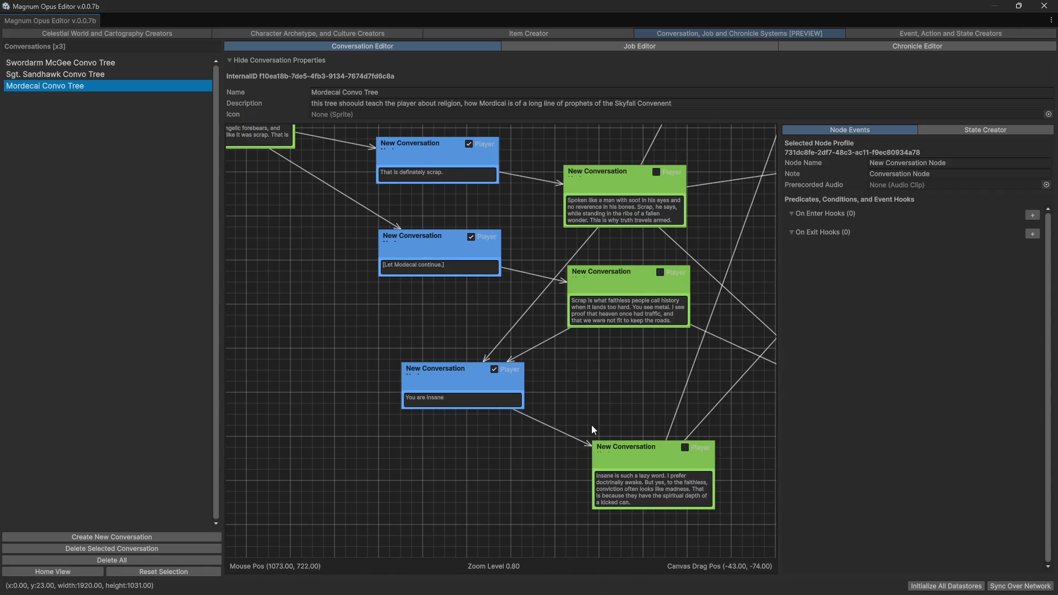
pyautogui.moveTo(596, 388)
pyautogui.mouseDown()
pyautogui.moveTo(567, 379)
pyautogui.moveTo(501, 406)
pyautogui.moveTo(478, 507)
pyautogui.moveTo(479, 381)
pyautogui.mouseUp()
pyautogui.moveTo(552, 329)
pyautogui.mouseDown()
pyautogui.moveTo(512, 361)
pyautogui.moveTo(586, 461)
pyautogui.mouseUp()
pyautogui.scroll(-3, 550, 346)
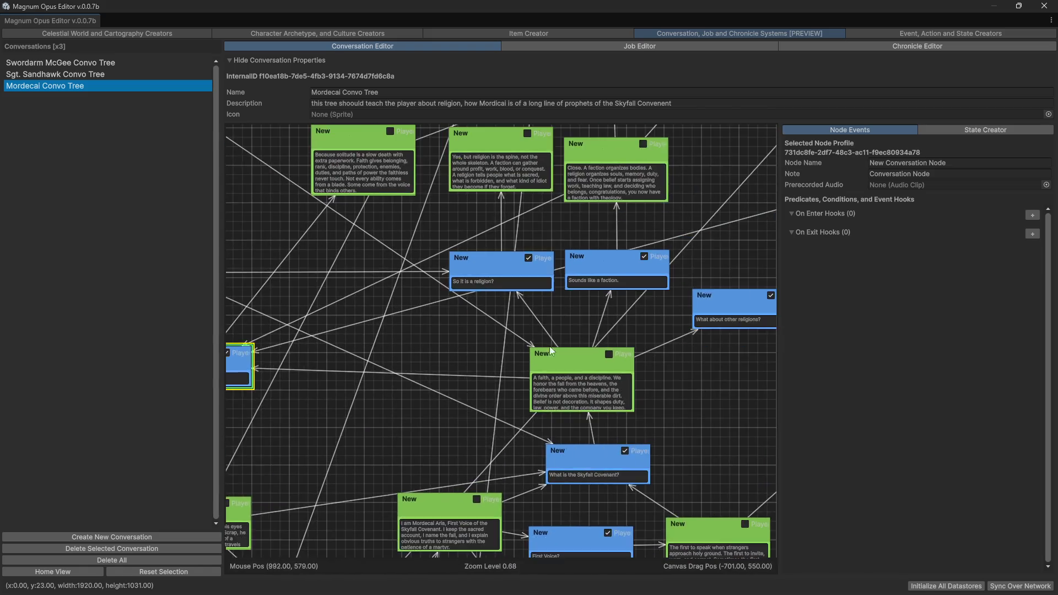
pyautogui.moveTo(652, 449)
pyautogui.mouseDown()
pyautogui.moveTo(724, 439)
pyautogui.moveTo(731, 385)
pyautogui.moveTo(730, 431)
pyautogui.mouseUp()
pyautogui.moveTo(588, 307); pyautogui.dragTo(561, 326)
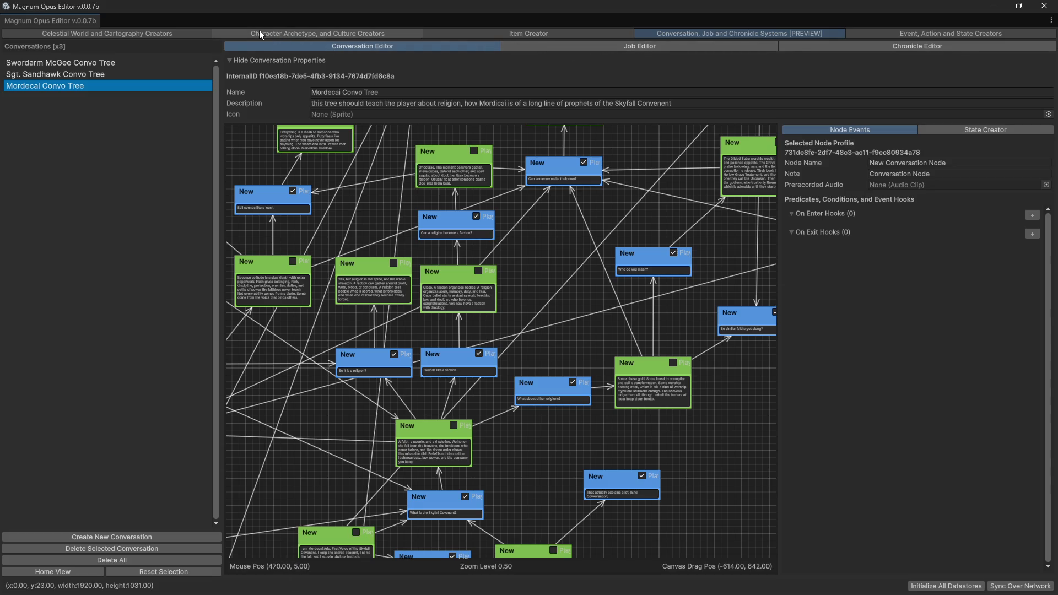
pyautogui.moveTo(715, 468)
pyautogui.mouseDown()
pyautogui.moveTo(661, 435)
pyautogui.moveTo(597, 446)
pyautogui.moveTo(707, 383)
pyautogui.moveTo(670, 171)
pyautogui.moveTo(666, 284)
pyautogui.mouseUp()
pyautogui.scroll(3, 666, 285)
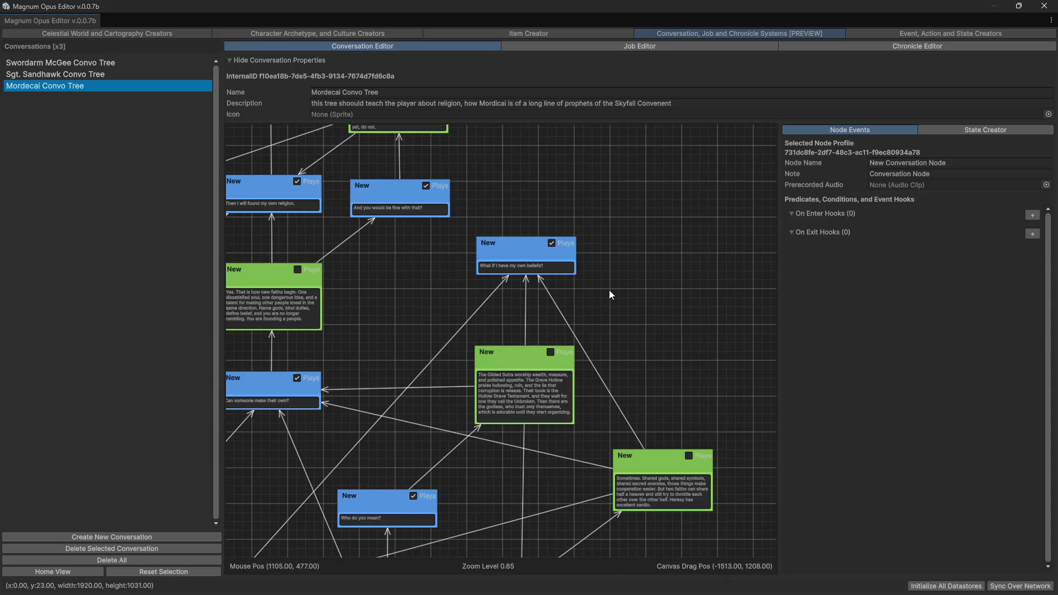
pyautogui.scroll(2, 609, 290)
pyautogui.scroll(2, 564, 280)
pyautogui.moveTo(560, 217)
pyautogui.mouseDown()
pyautogui.moveTo(592, 286)
pyautogui.moveTo(675, 314)
pyautogui.mouseUp()
pyautogui.scroll(-2, 556, 239)
pyautogui.moveTo(556, 239)
pyautogui.mouseDown()
pyautogui.moveTo(634, 210)
pyautogui.moveTo(703, 249)
pyautogui.moveTo(648, 227)
pyautogui.mouseUp()
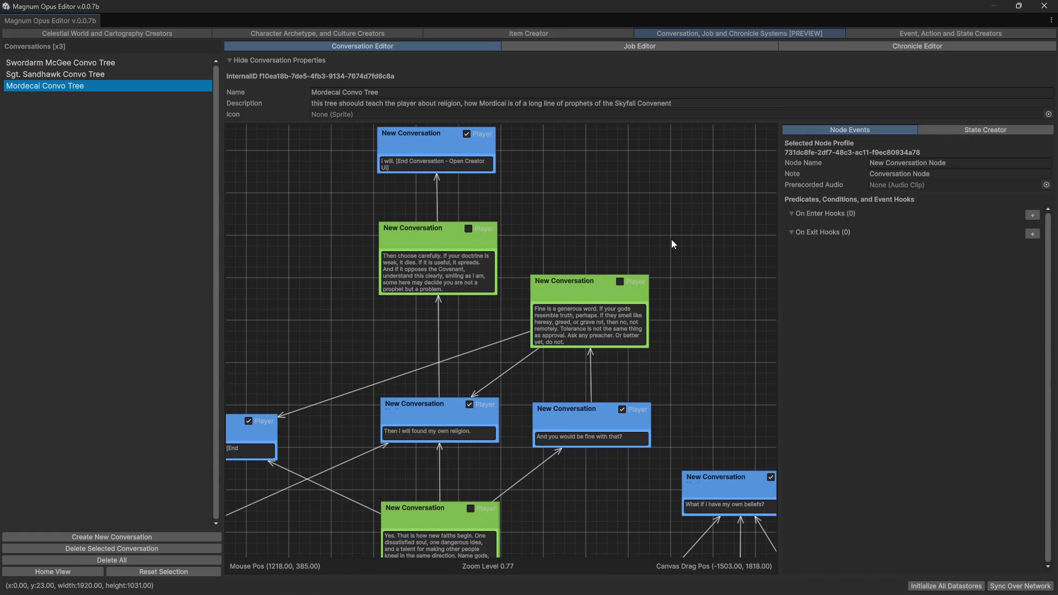
pyautogui.moveTo(671, 240); pyautogui.dragTo(725, 359)
pyautogui.moveTo(716, 461)
pyautogui.mouseDown()
pyautogui.moveTo(719, 288)
pyautogui.moveTo(431, 223)
pyautogui.mouseUp()
pyautogui.moveTo(526, 265); pyautogui.dragTo(534, 220)
pyautogui.moveTo(692, 313)
pyautogui.mouseDown()
pyautogui.moveTo(681, 371)
pyautogui.moveTo(692, 346)
pyautogui.moveTo(617, 326)
pyautogui.moveTo(677, 244)
pyautogui.moveTo(710, 342)
pyautogui.mouseUp()
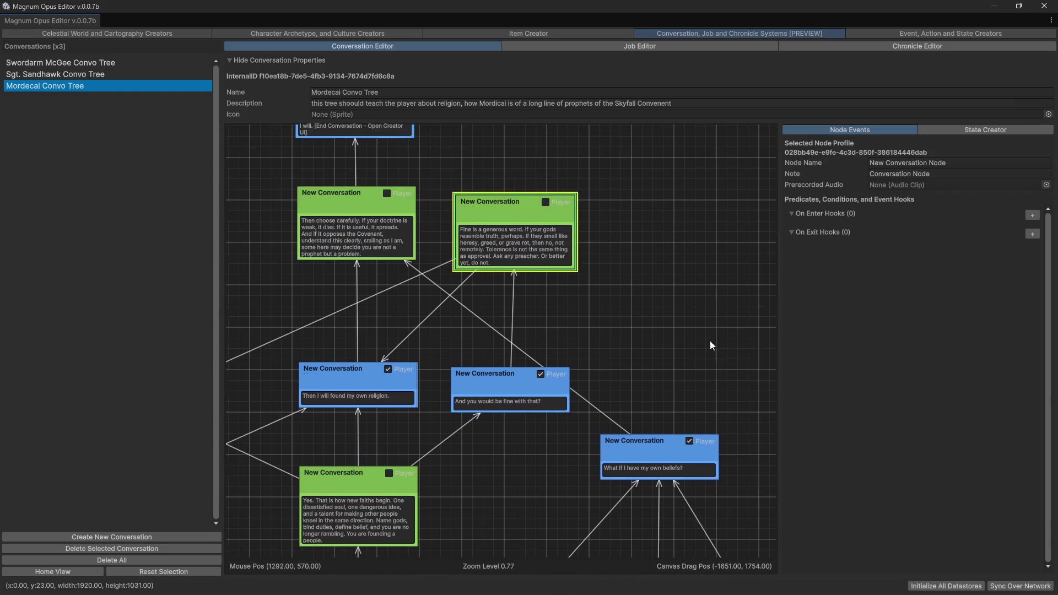
pyautogui.scroll(-1, 570, 294)
pyautogui.moveTo(570, 294)
pyautogui.mouseDown()
pyautogui.moveTo(718, 305)
pyautogui.moveTo(650, 230)
pyautogui.moveTo(723, 267)
pyautogui.moveTo(686, 293)
pyautogui.moveTo(686, 331)
pyautogui.mouseUp()
pyautogui.moveTo(583, 455)
pyautogui.mouseDown()
pyautogui.moveTo(503, 250)
pyautogui.moveTo(507, 259)
pyautogui.moveTo(653, 236)
pyautogui.mouseUp()
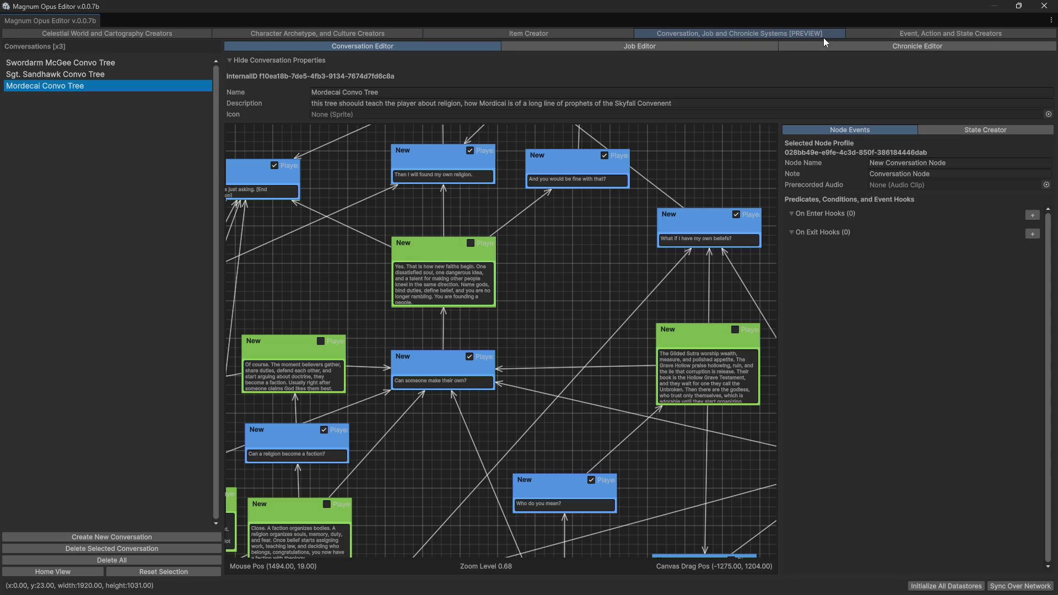
# - Review the Faction Creator's diplomacy matrix, then view Kharadan in the Culture Creator
pyautogui.click(313, 34)
pyautogui.click(569, 59)
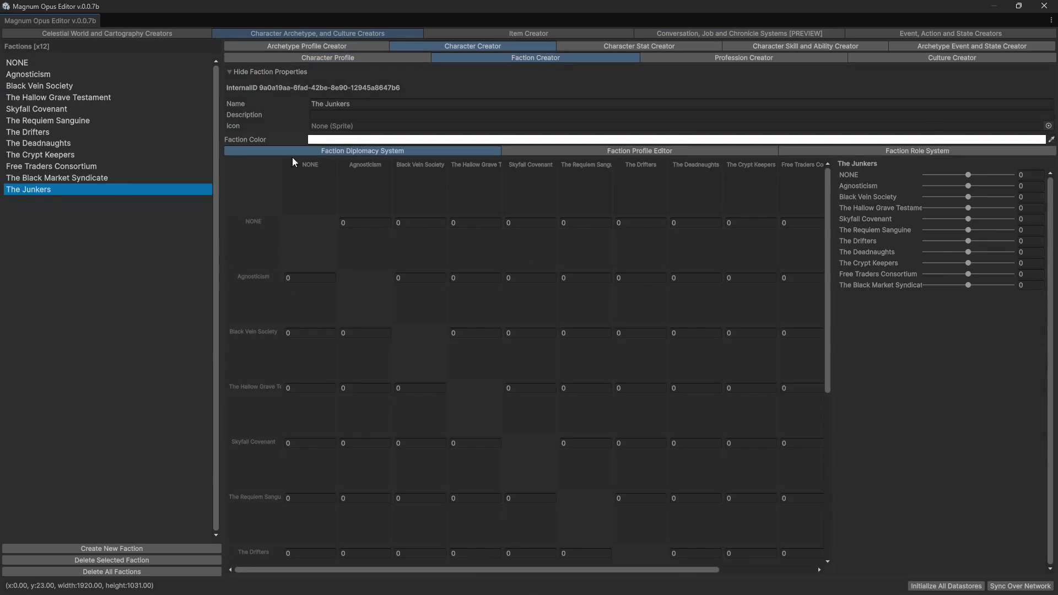
pyautogui.scroll(-5, 647, 346)
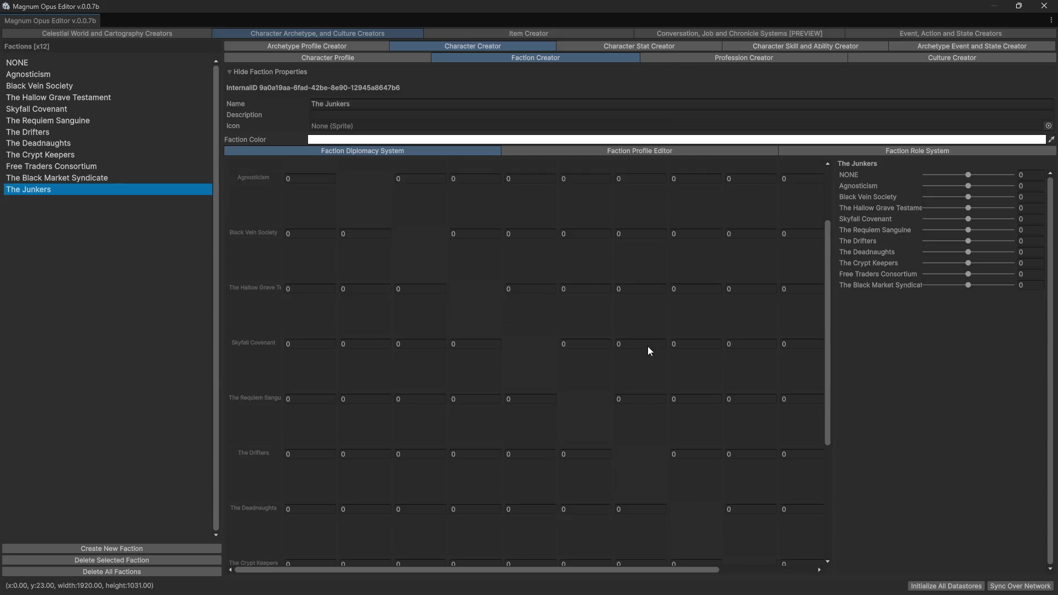
pyautogui.scroll(5, 469, 452)
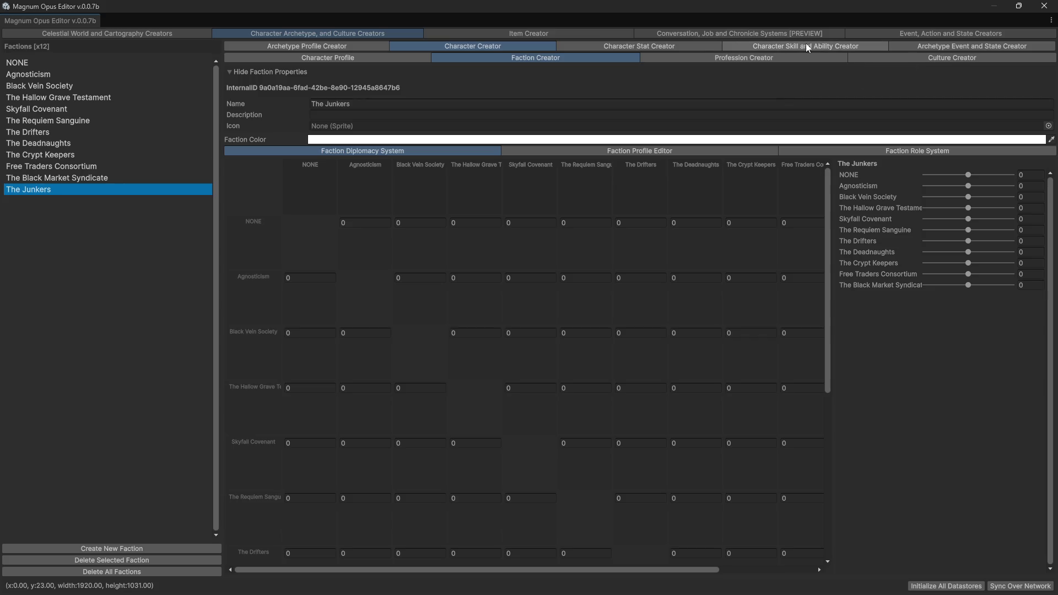
pyautogui.click(915, 59)
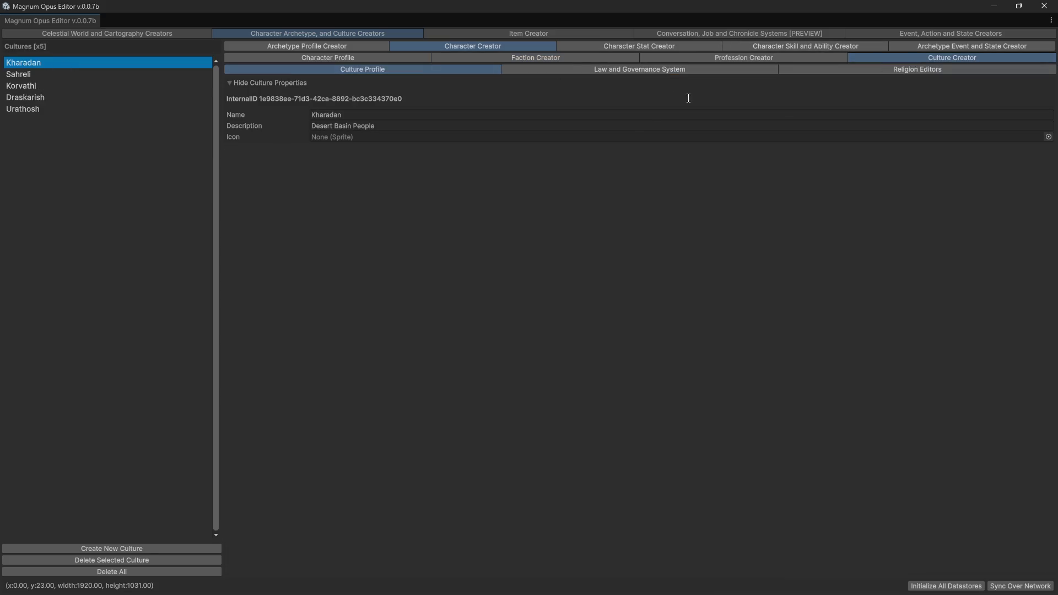
# - View The Hallow Grave Testament religion, then open the Event, Action and State Creators
pyautogui.click(879, 70)
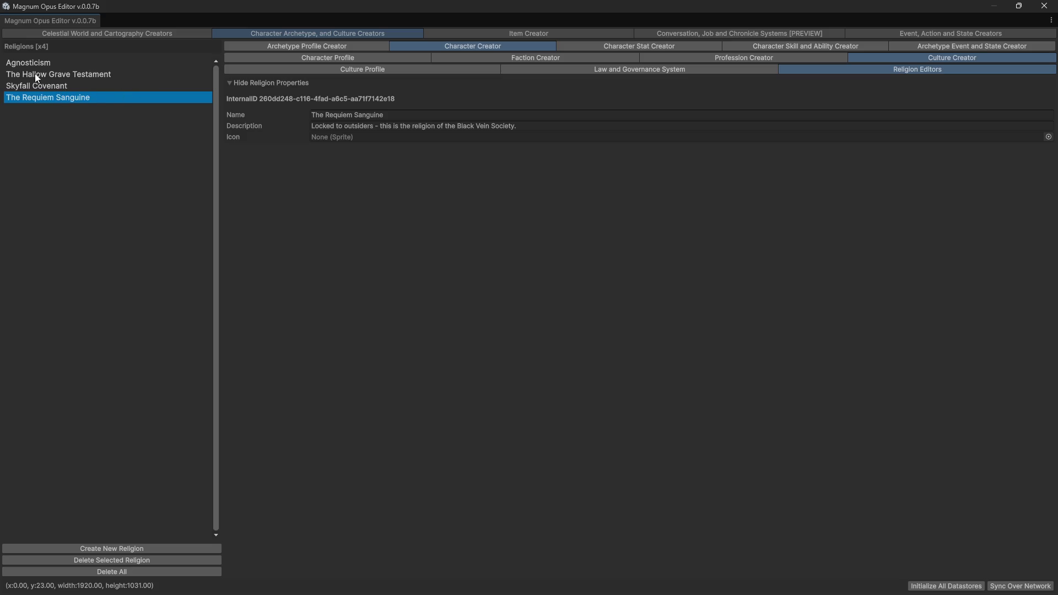
pyautogui.click(73, 74)
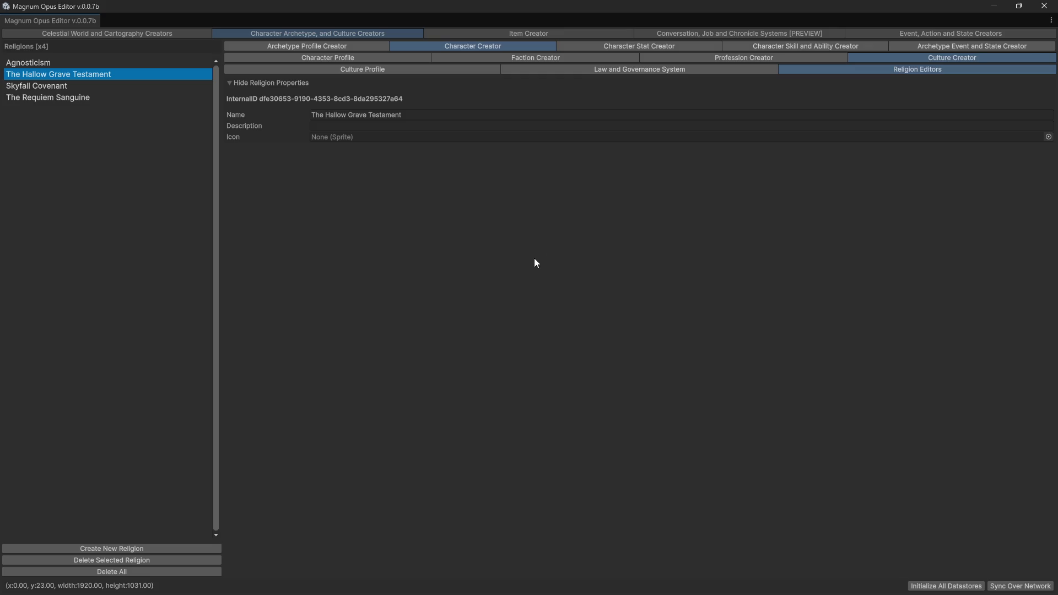
pyautogui.click(907, 34)
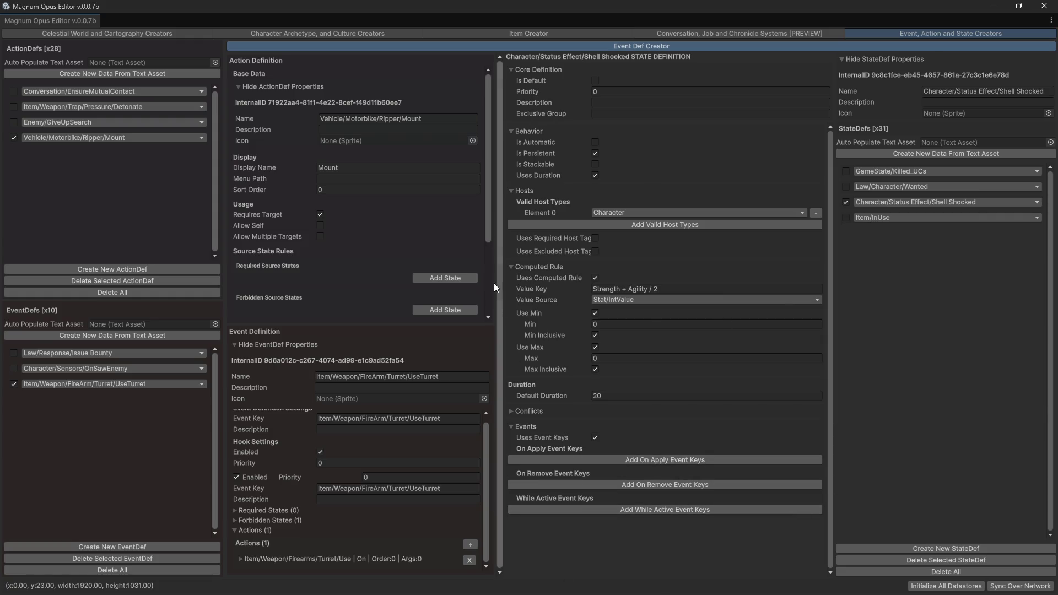
# - Create a new StateDef and name it 'Character/Is Undead'
pyautogui.click(931, 203)
pyautogui.moveTo(881, 219)
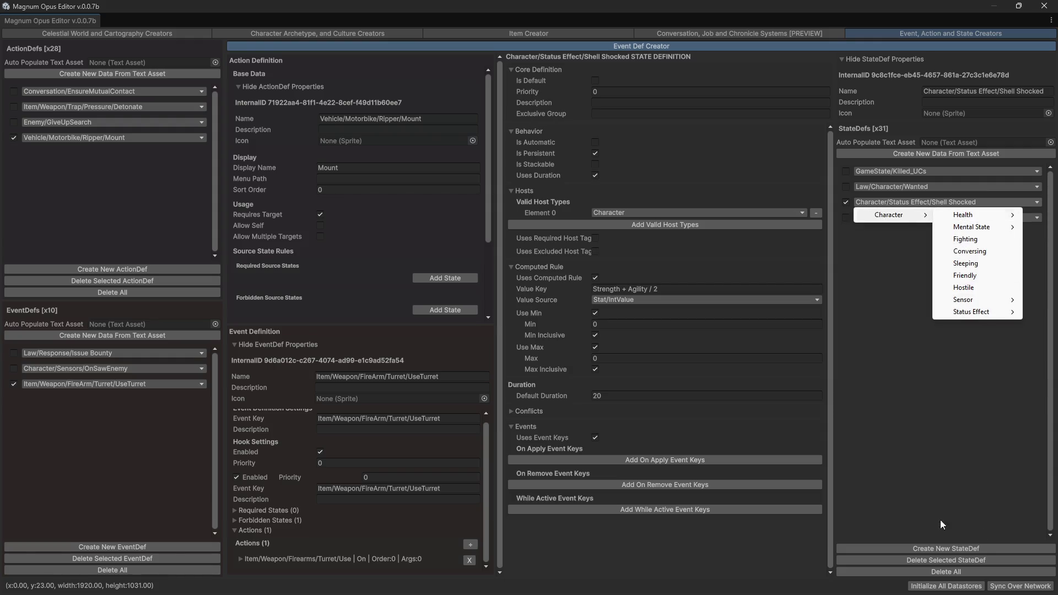
pyautogui.click(906, 550)
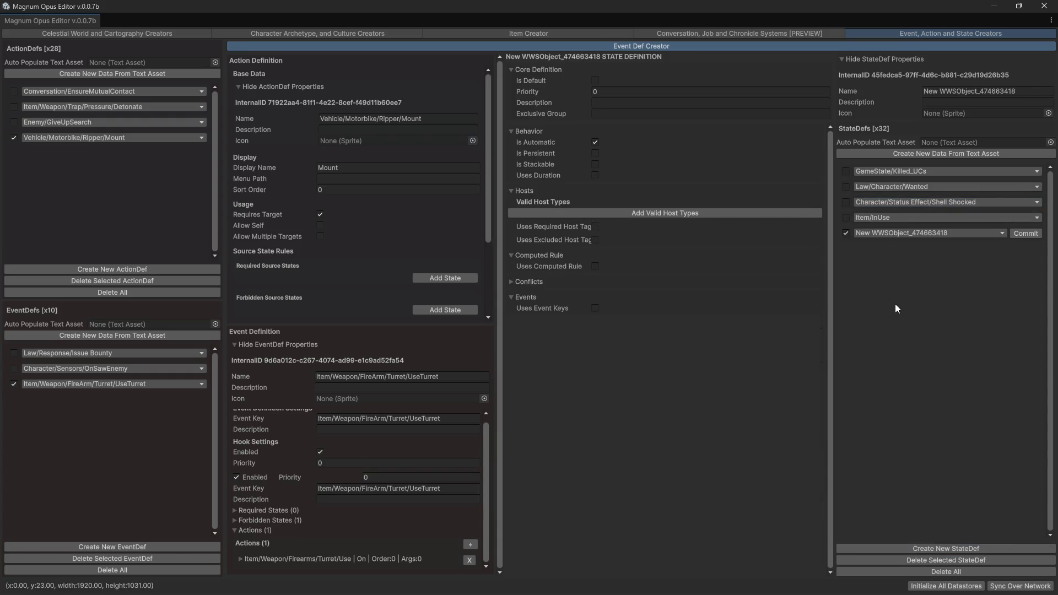
pyautogui.click(1014, 91)
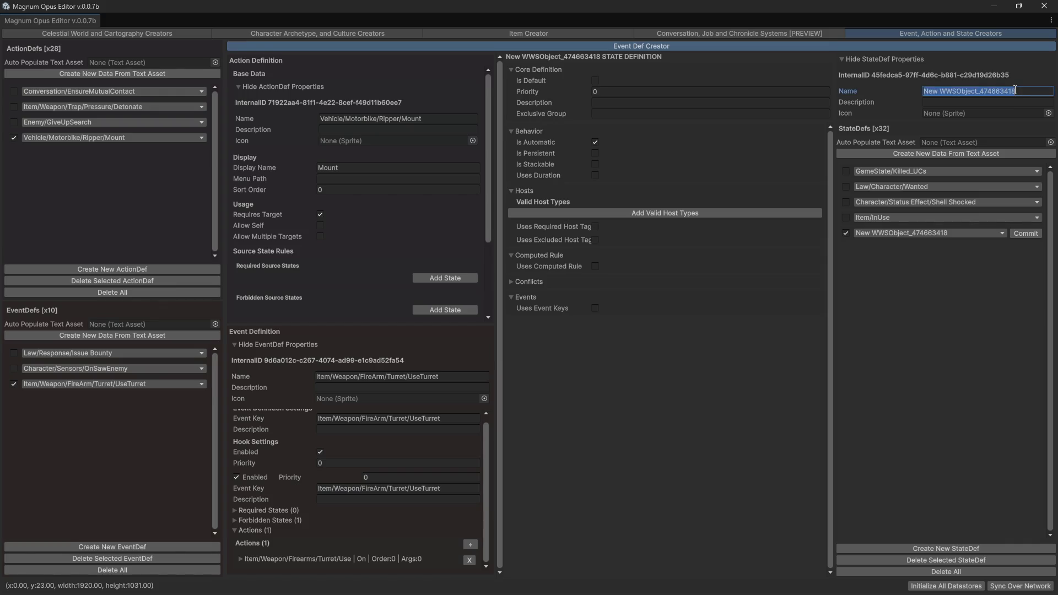
pyautogui.write('Character')
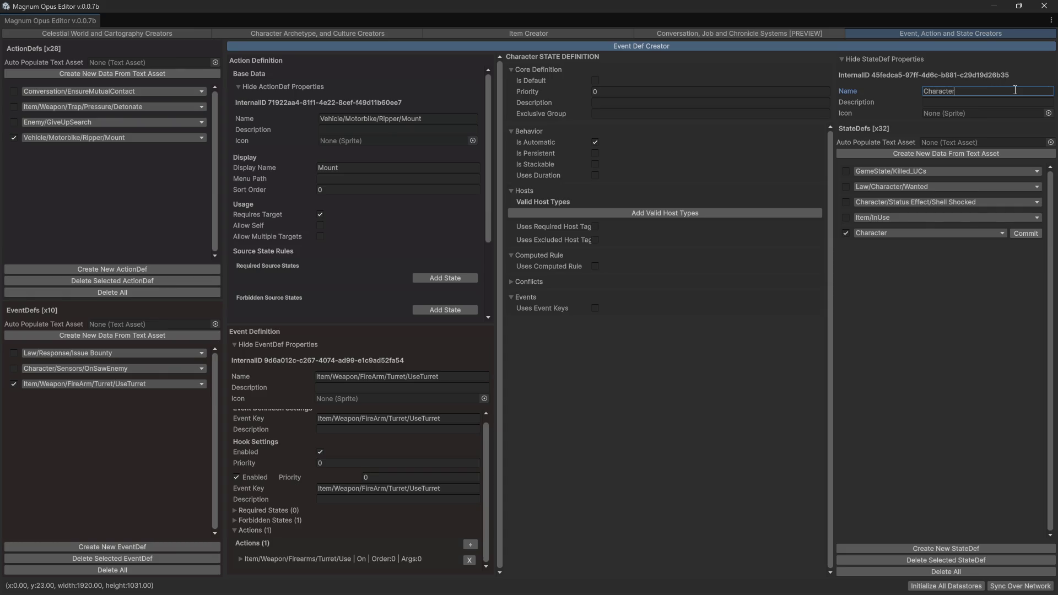
pyautogui.write('/')
pyautogui.write('Is Und')
pyautogui.write('ead')
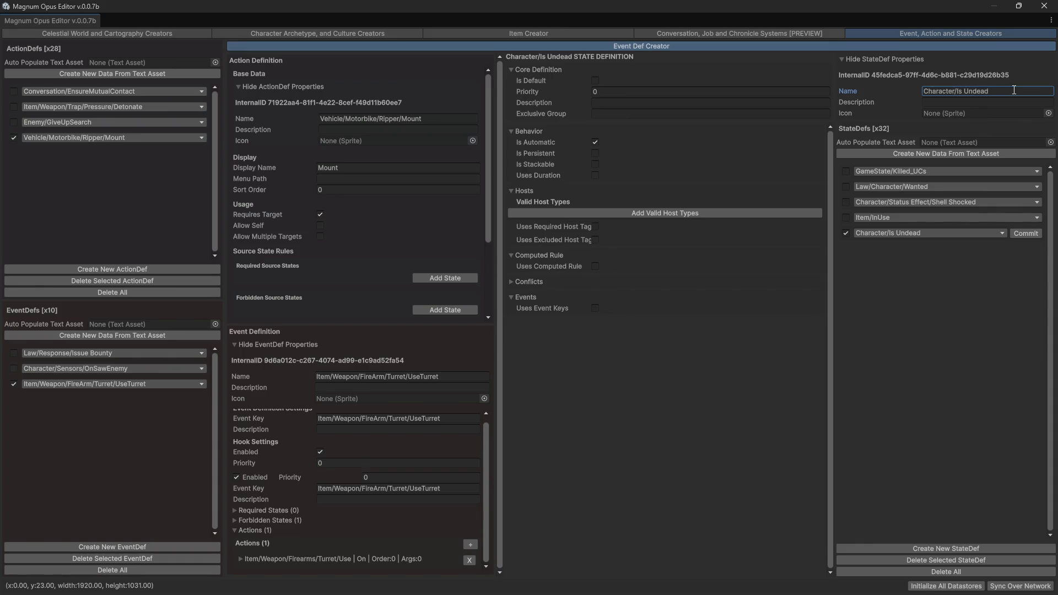
# - Add Character as a valid host type for the Is Undead state
pyautogui.click(639, 212)
pyautogui.click(630, 213)
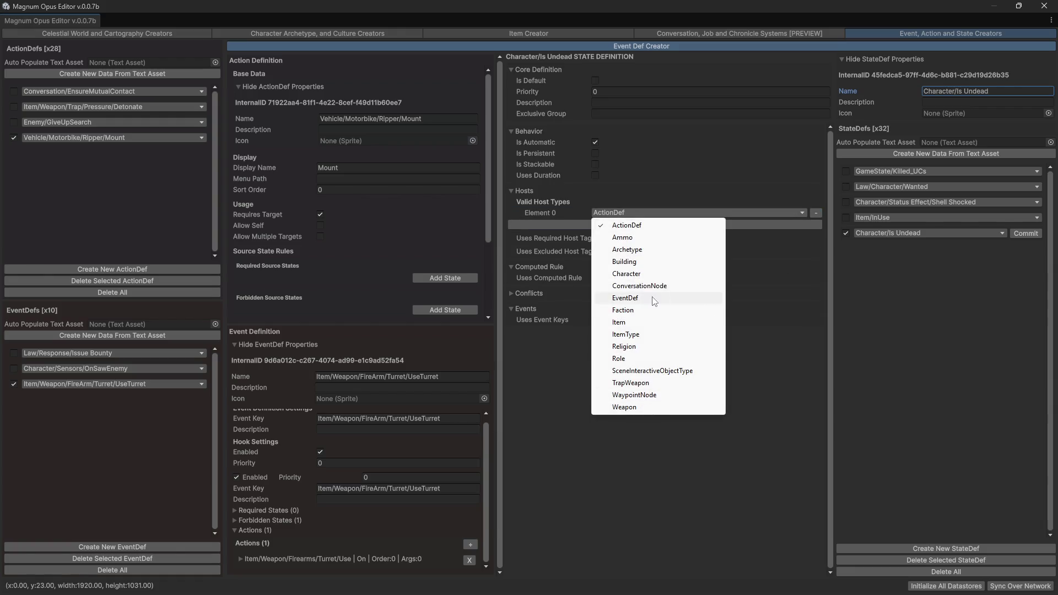
pyautogui.click(653, 273)
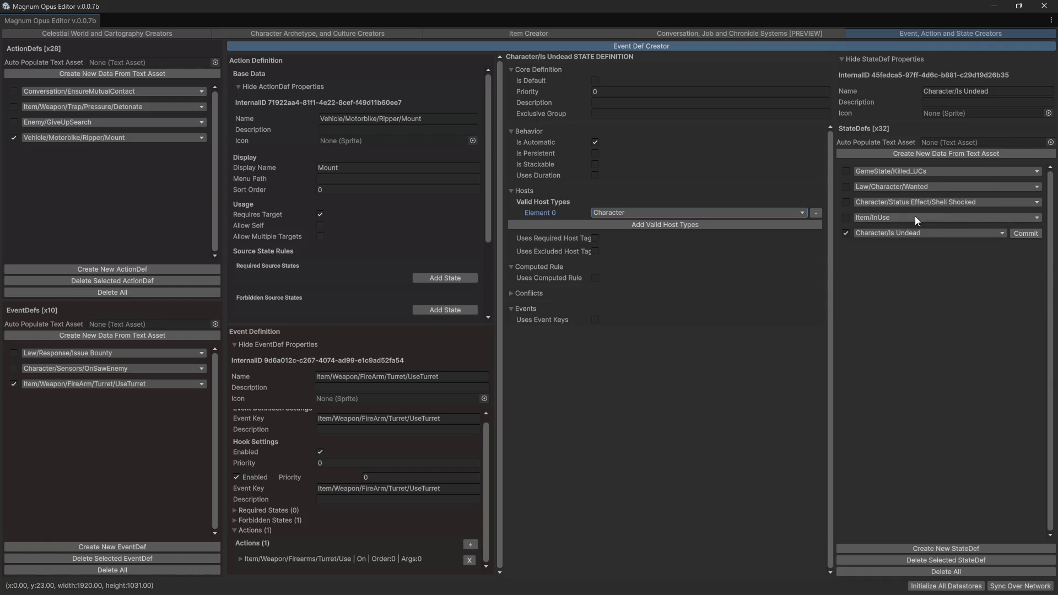
# - Commit the Is Undead state definition and mark it persistent
pyautogui.click(922, 233)
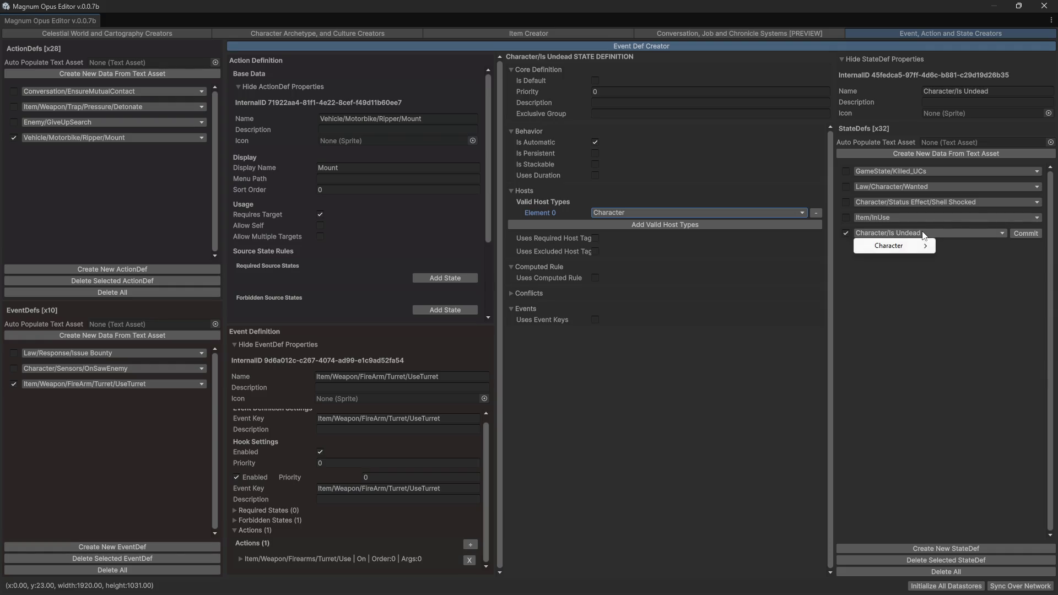
pyautogui.moveTo(899, 247)
pyautogui.click(992, 292)
pyautogui.click(1026, 233)
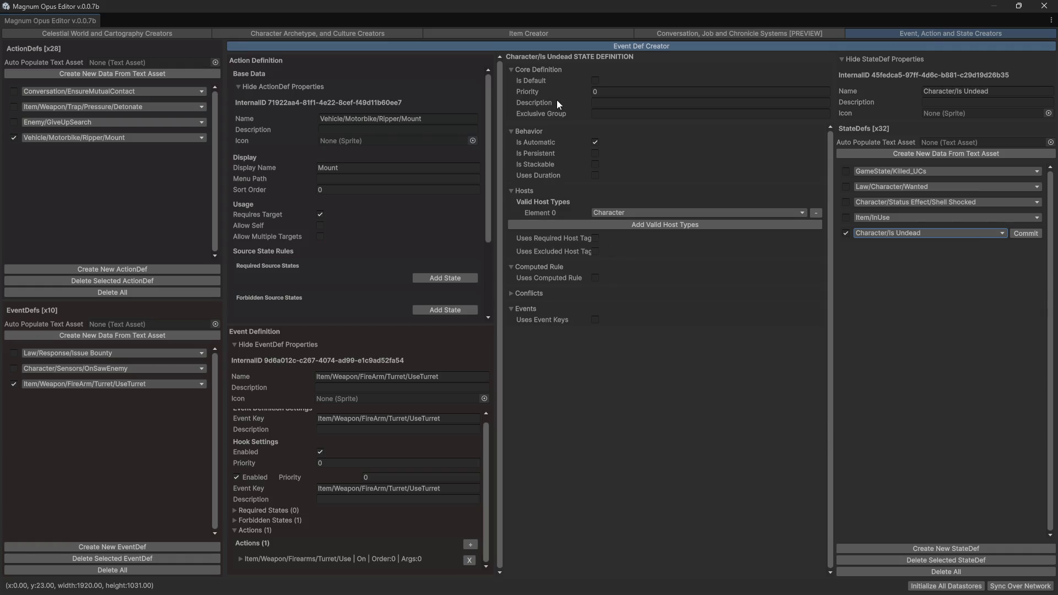
pyautogui.click(595, 153)
# - Expand the Conflicts settings and review the Is Undead state's category menu
pyautogui.click(511, 293)
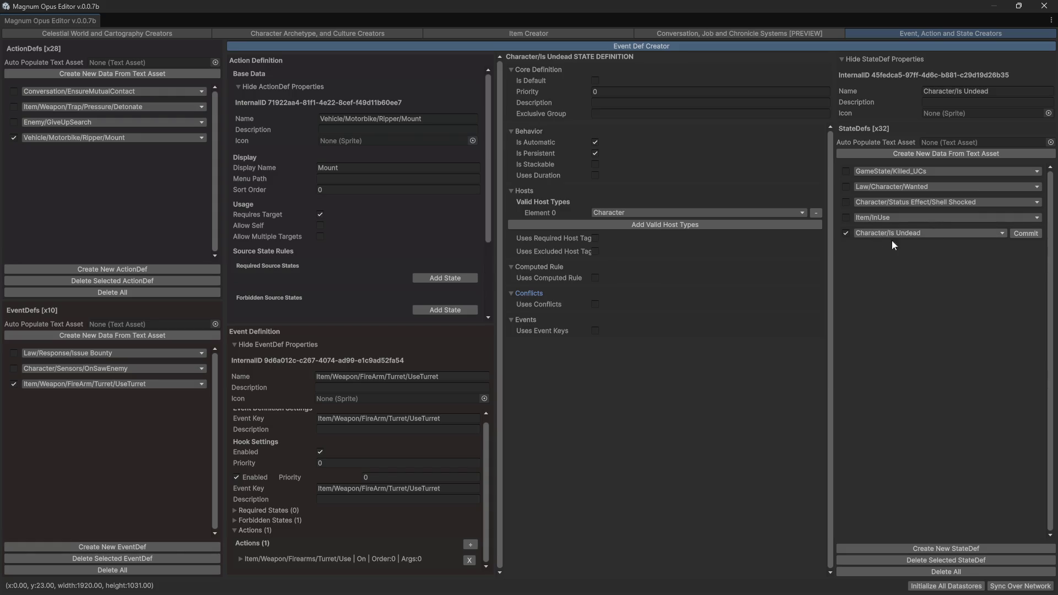
pyautogui.click(911, 233)
pyautogui.moveTo(898, 246)
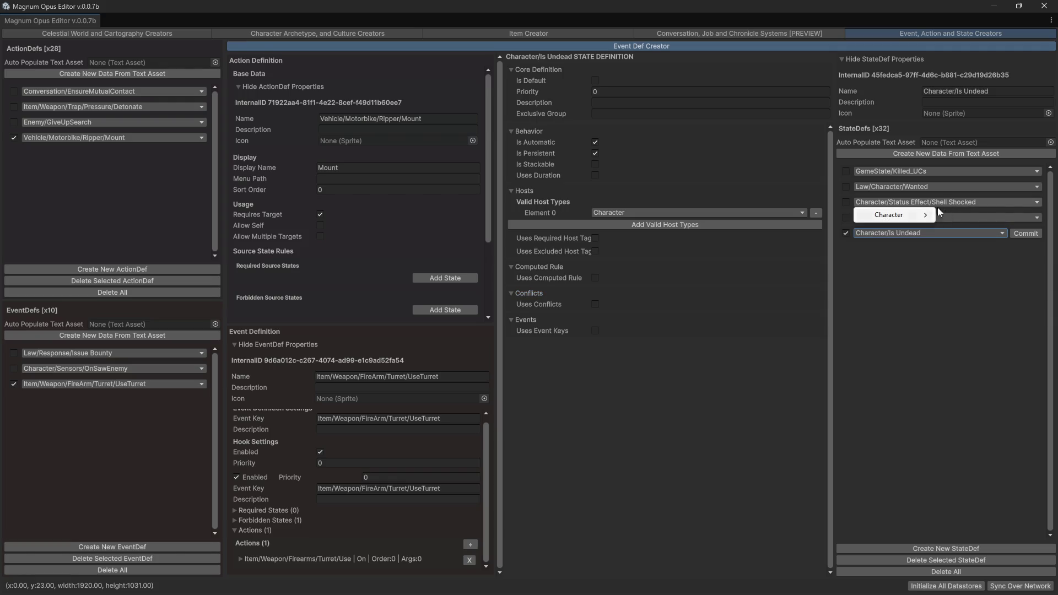
# - Rename Shell Shocked to 'Character/Status Effect/Shell_Shocked', using an underscore instead of a space
pyautogui.click(846, 202)
pyautogui.click(1014, 91)
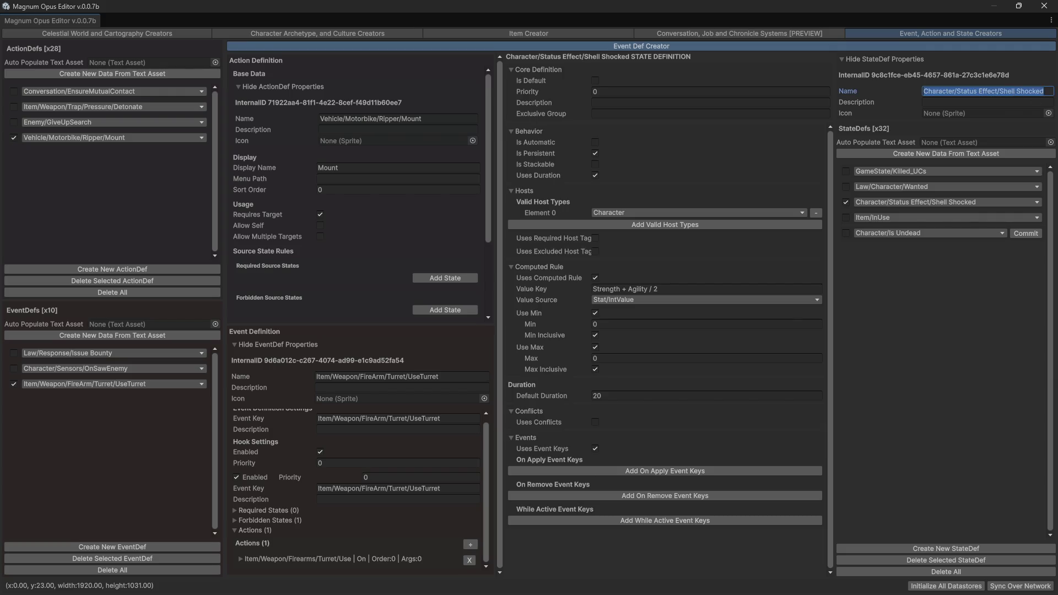
pyautogui.click(1043, 92)
pyautogui.press('BackSpace')
pyautogui.write('_')
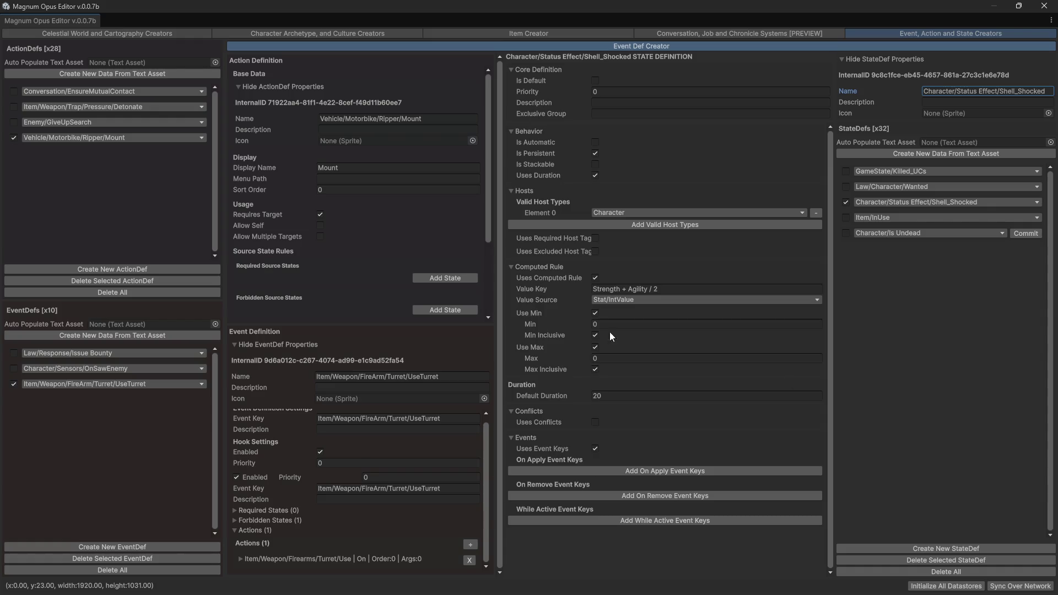
# - Select the trailing 2 in the Value Key formula and check Is Undead's category path
pyautogui.click(650, 288)
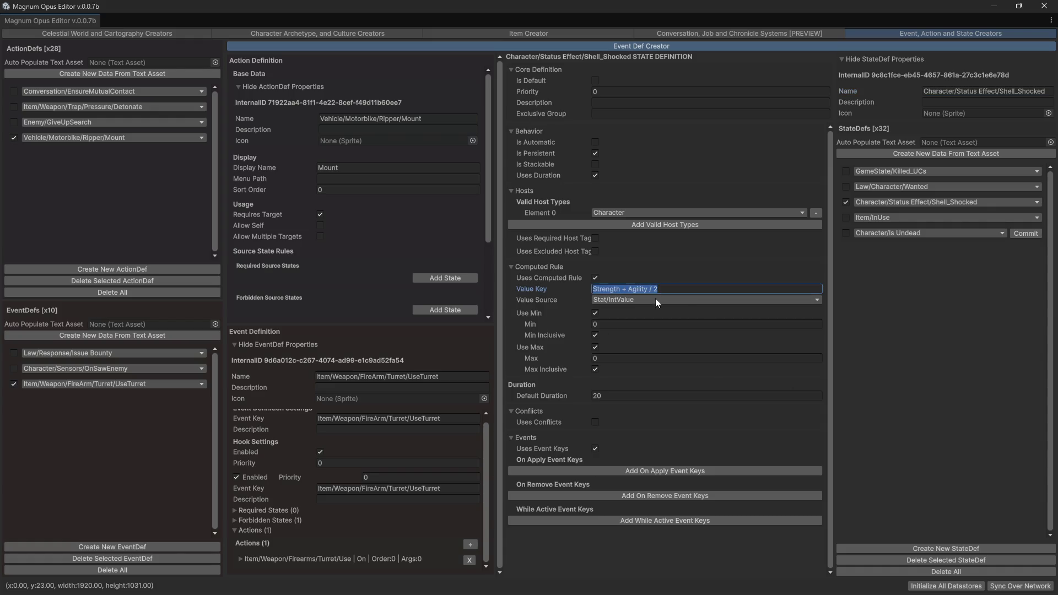
pyautogui.click(661, 288)
pyautogui.moveTo(662, 290); pyautogui.dragTo(652, 288)
pyautogui.click(940, 204)
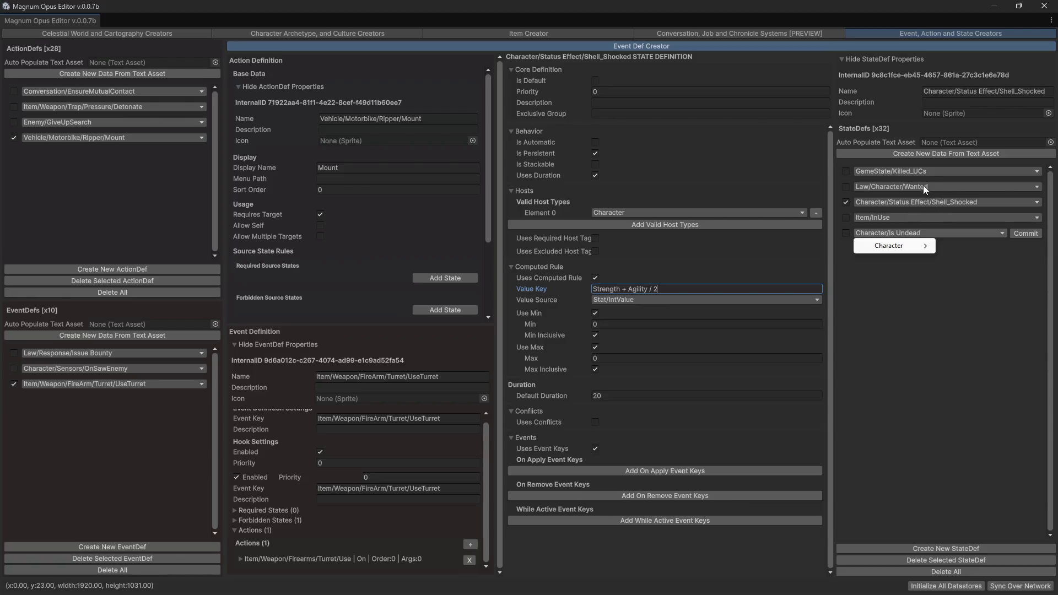
pyautogui.click(972, 329)
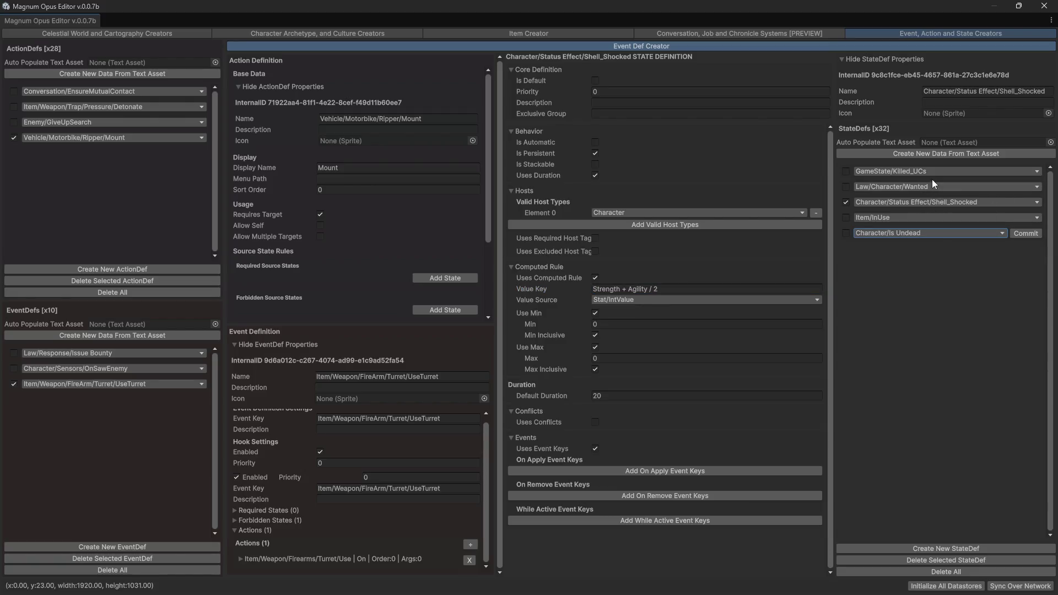
# - Rename Shell_Shocked to ShellShocked by removing the underscore, then switch to Character/Is Undead
pyautogui.click(970, 202)
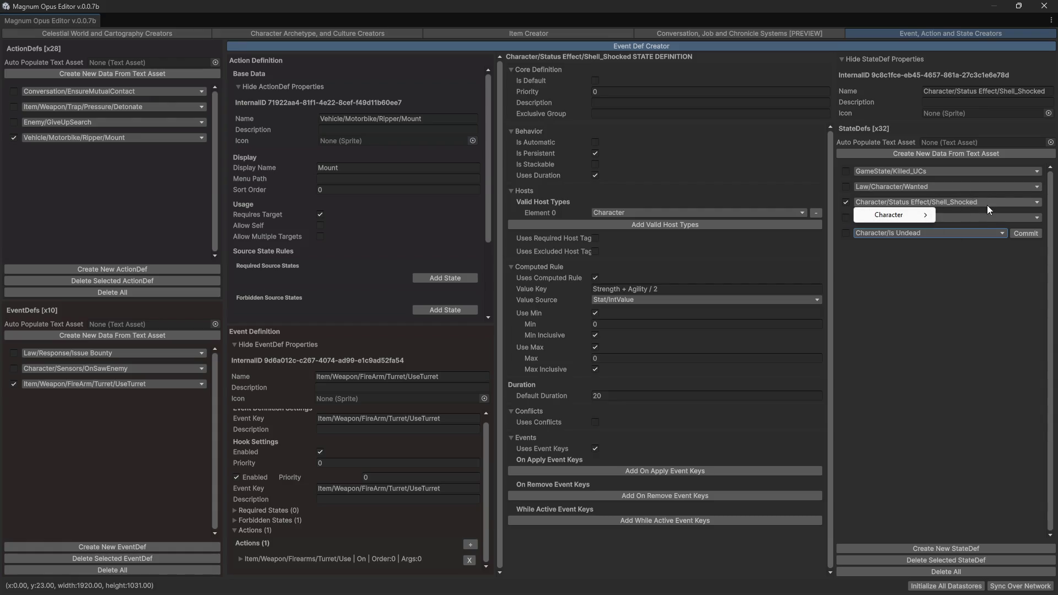
pyautogui.click(925, 347)
pyautogui.click(965, 91)
pyautogui.press('BackSpace')
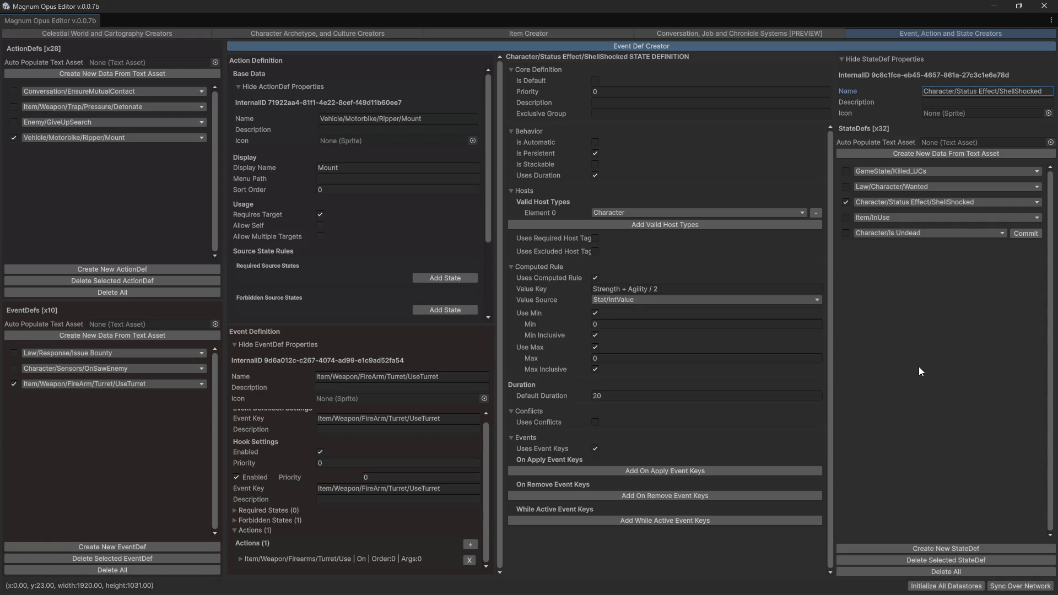
pyautogui.click(846, 233)
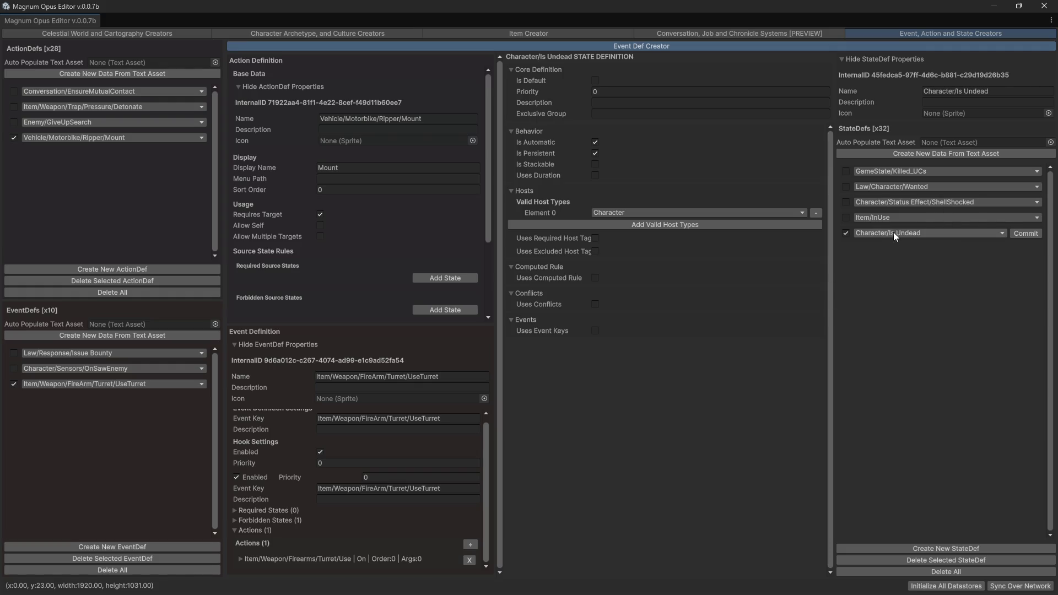
# - Rename the Is Undead state to Character/Player/IsUndead
pyautogui.click(1003, 90)
pyautogui.click(1003, 90)
pyautogui.press('BackSpace')
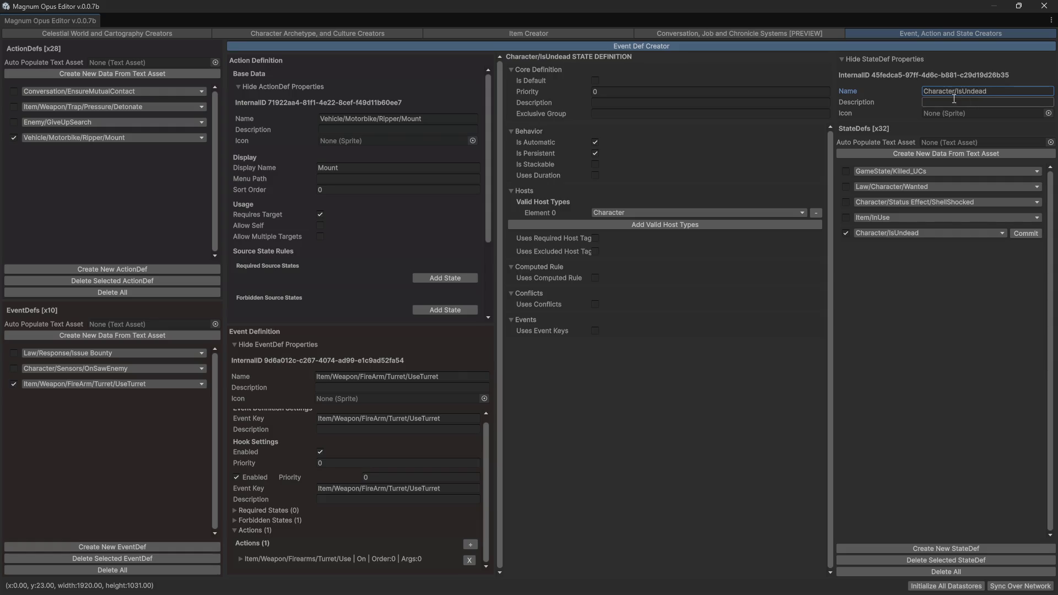
pyautogui.click(1006, 90)
pyautogui.click(1006, 89)
pyautogui.write('Player/')
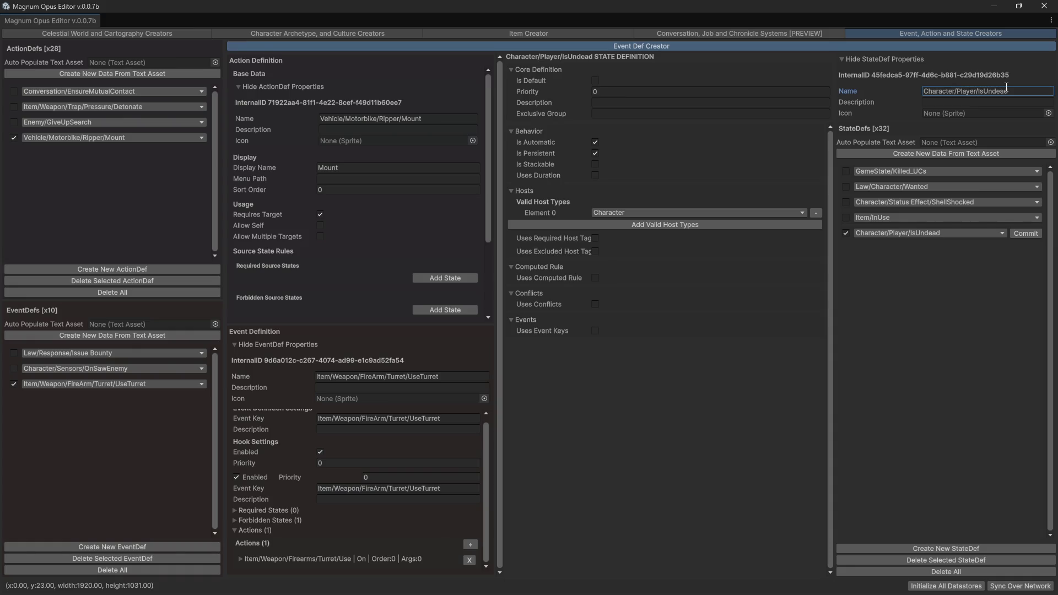
# - Keep Character host type, require host tag Player, exclude NPC, commit, and add a new StateDef
pyautogui.click(611, 213)
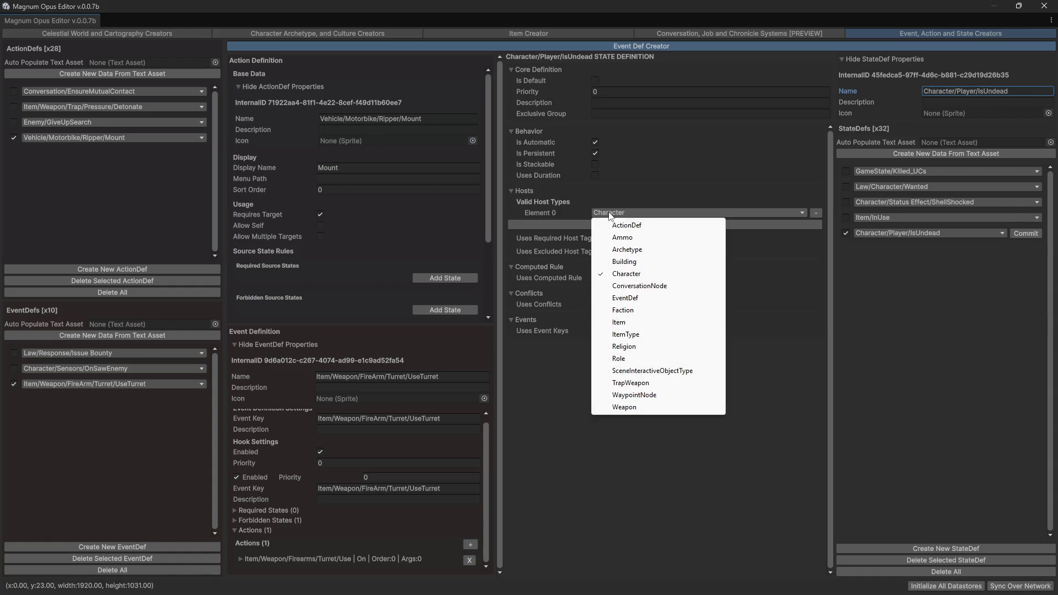
pyautogui.click(737, 478)
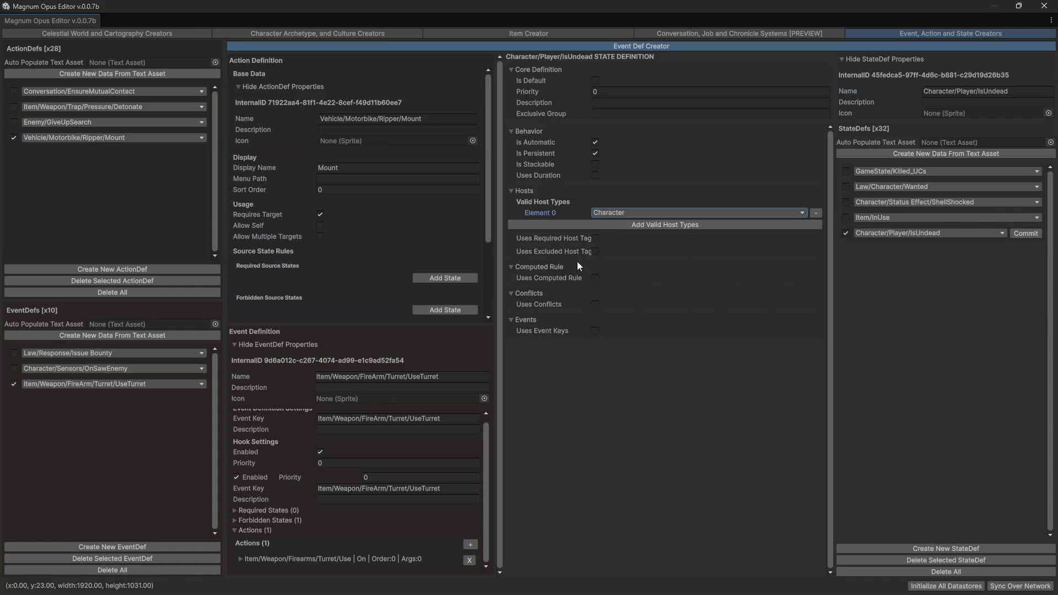
pyautogui.click(594, 239)
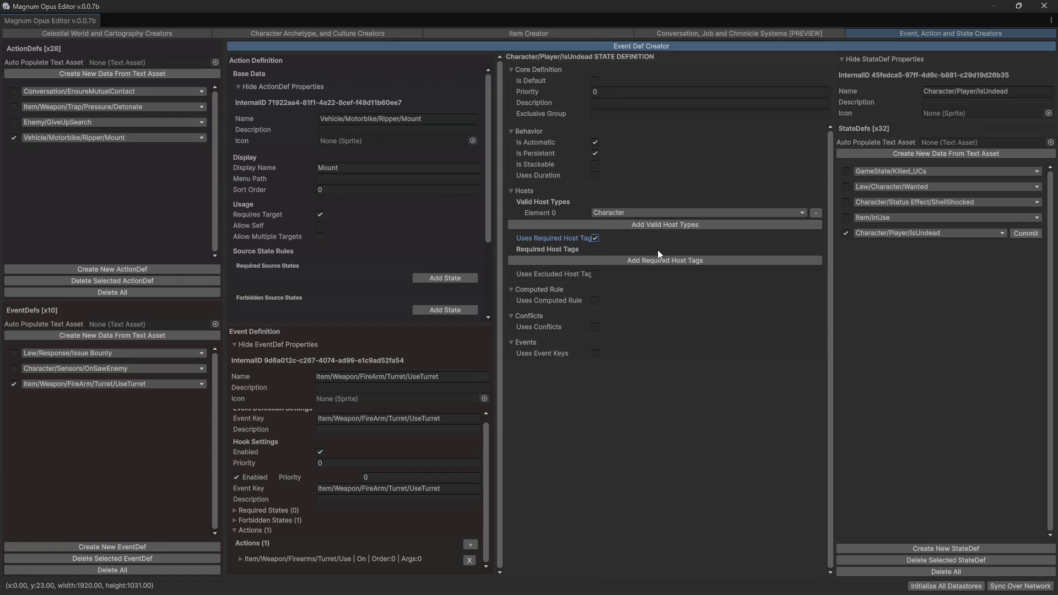
pyautogui.click(647, 259)
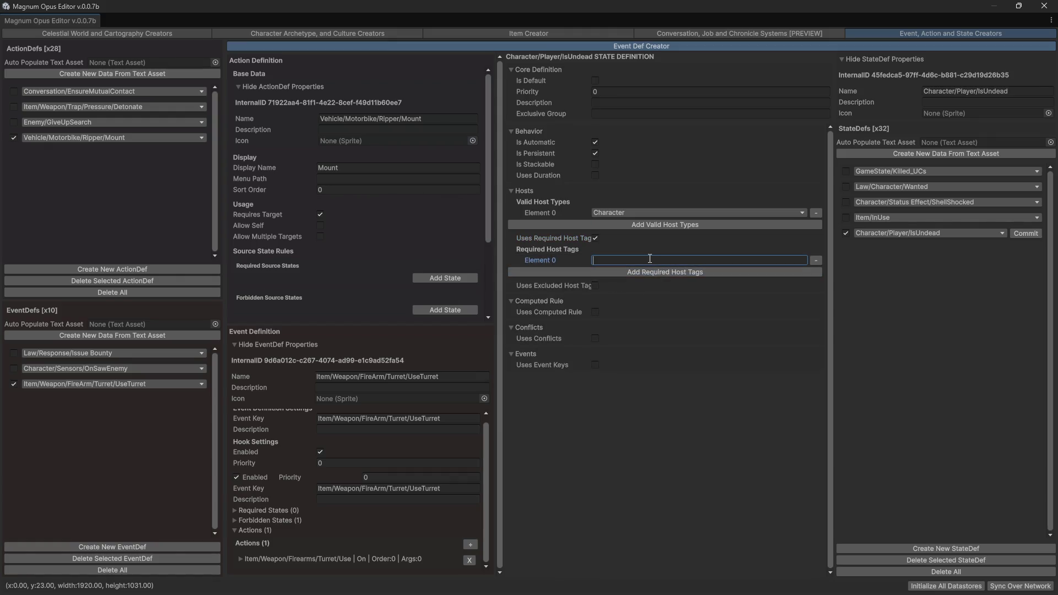
pyautogui.write('Player')
pyautogui.click(595, 285)
pyautogui.click(617, 307)
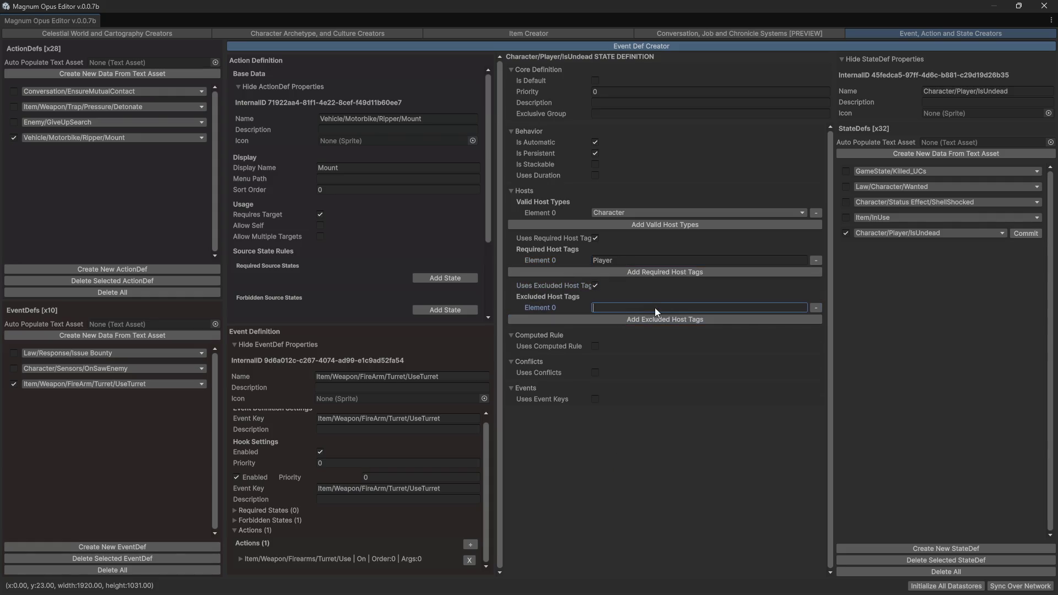
pyautogui.write('NPC')
pyautogui.click(1025, 233)
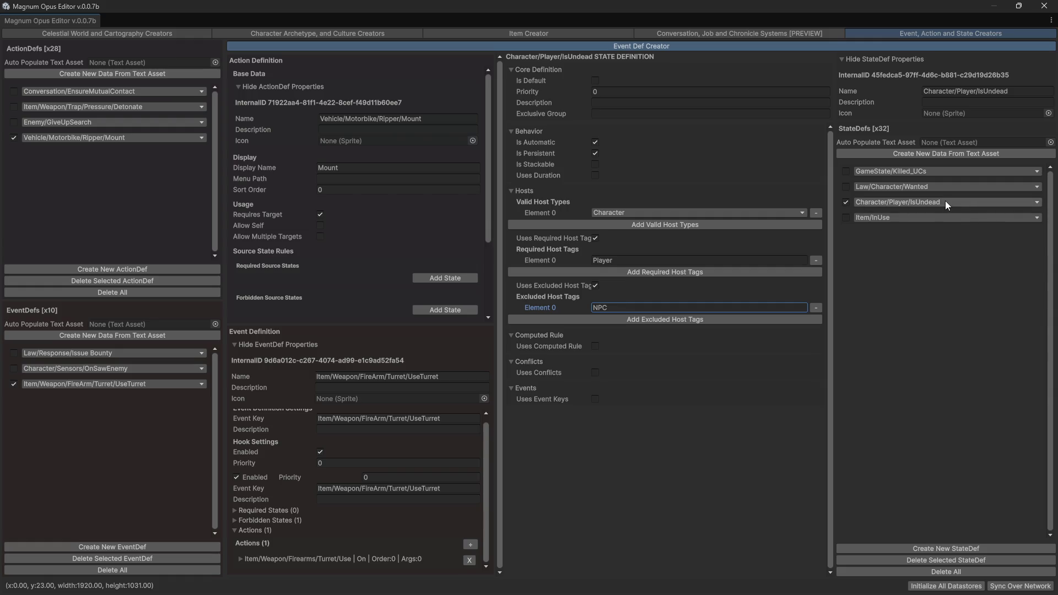
pyautogui.click(919, 549)
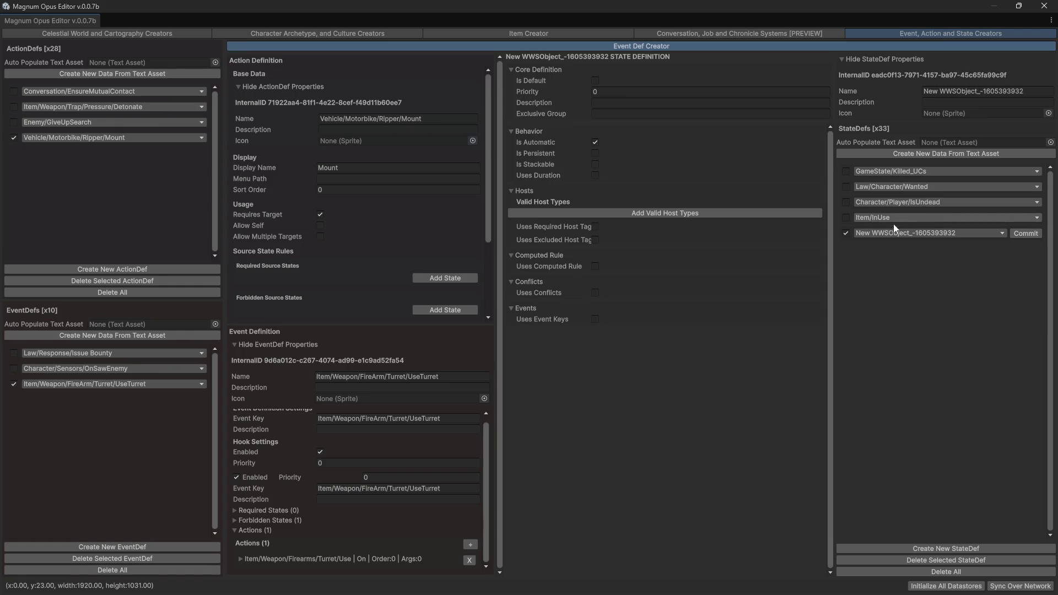
# - Name the new state definition Character/NPC/IsUndead and commit it with Enter
pyautogui.click(1000, 90)
pyautogui.write('C')
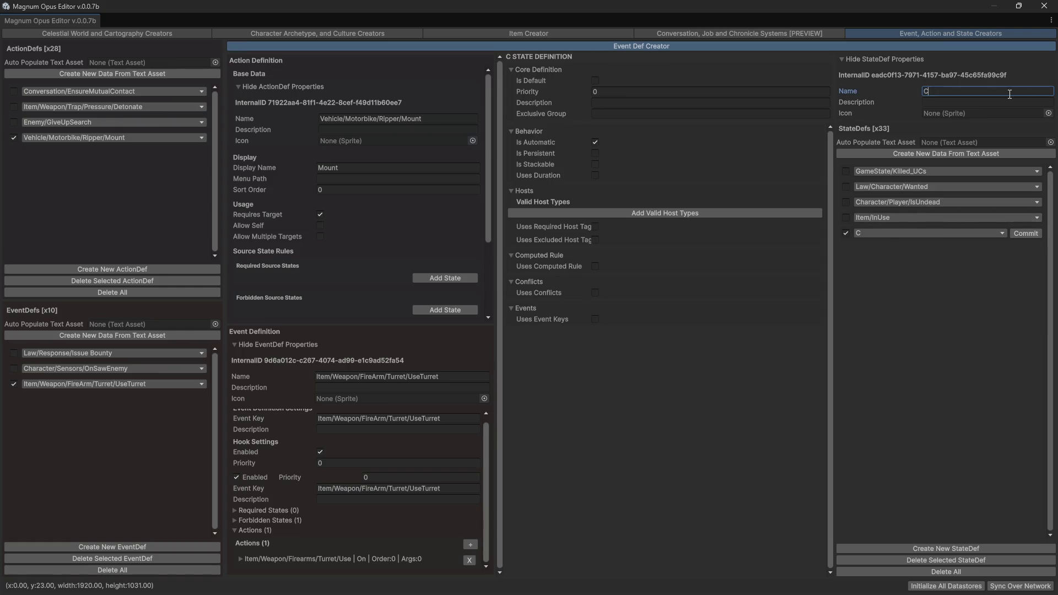
pyautogui.write('haracter/NPC')
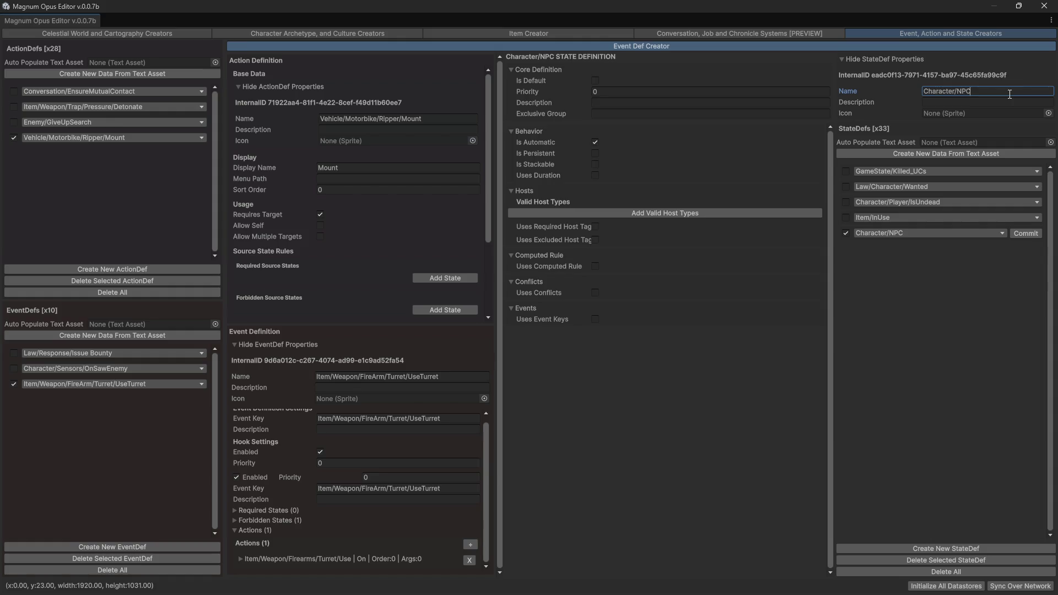
pyautogui.write('/')
pyautogui.write('U')
pyautogui.press('BackSpace')
pyautogui.write('Is')
pyautogui.write('Undead')
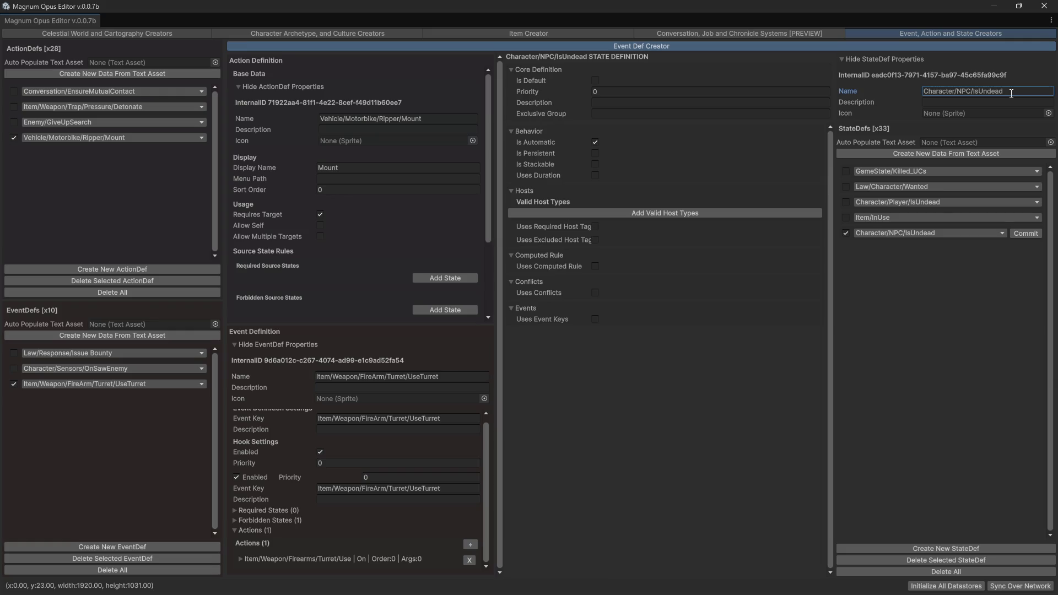
pyautogui.press('Return')
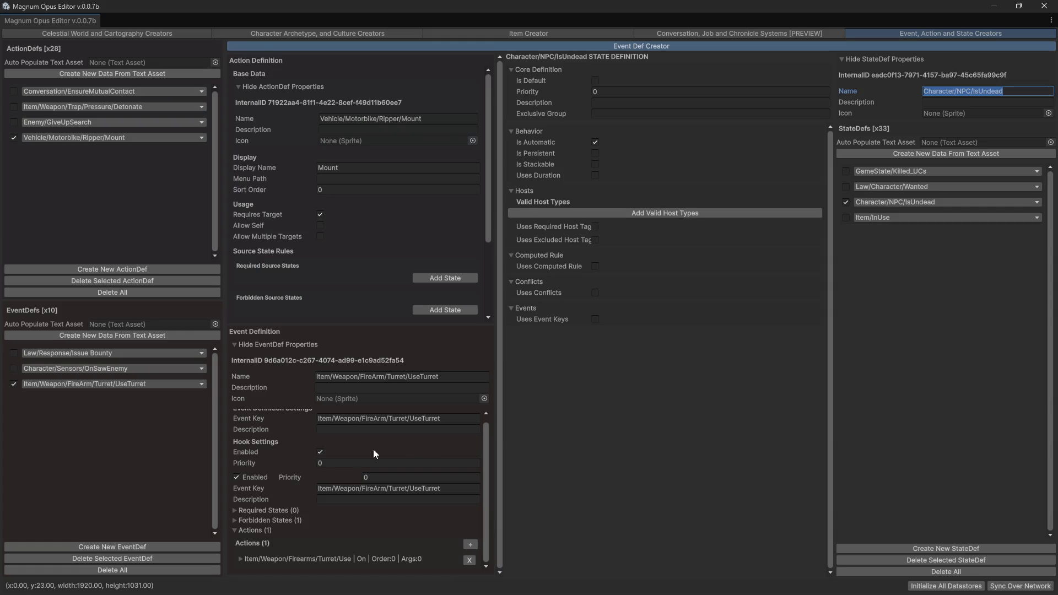
# - Collapse the EventDef properties and save the event definitions
pyautogui.scroll(1, 259, 448)
pyautogui.click(249, 347)
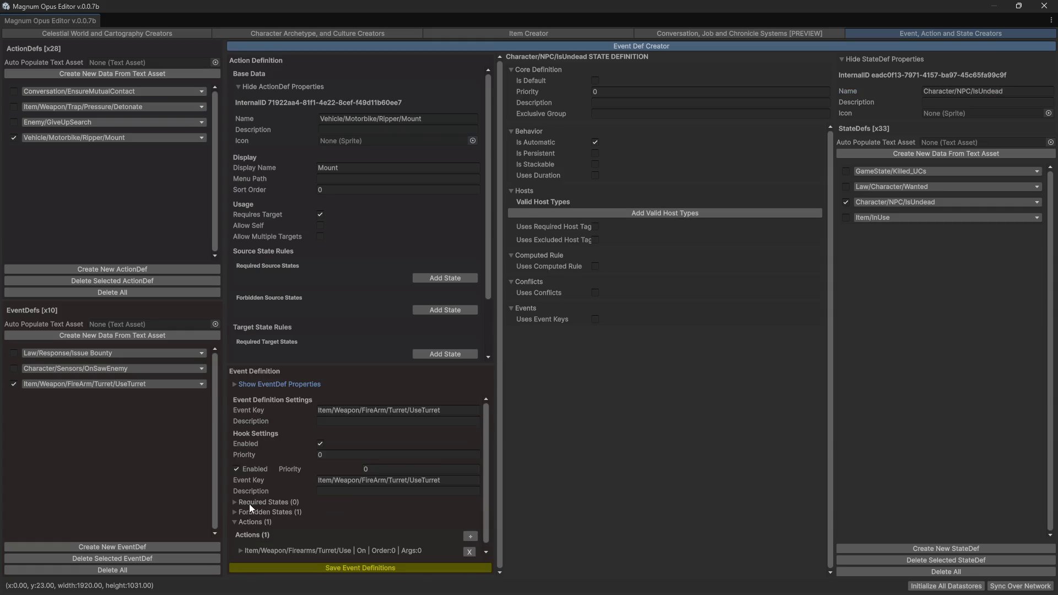
pyautogui.click(334, 568)
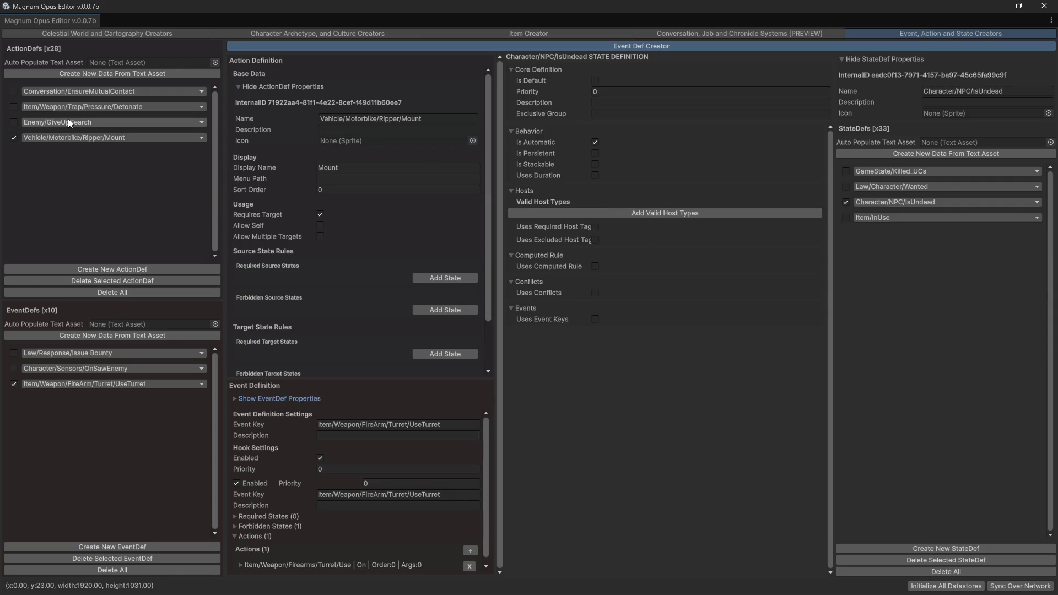
# - Open the Vehicle/Motorbike/Ripper/Mount action and select its full name
pyautogui.click(84, 136)
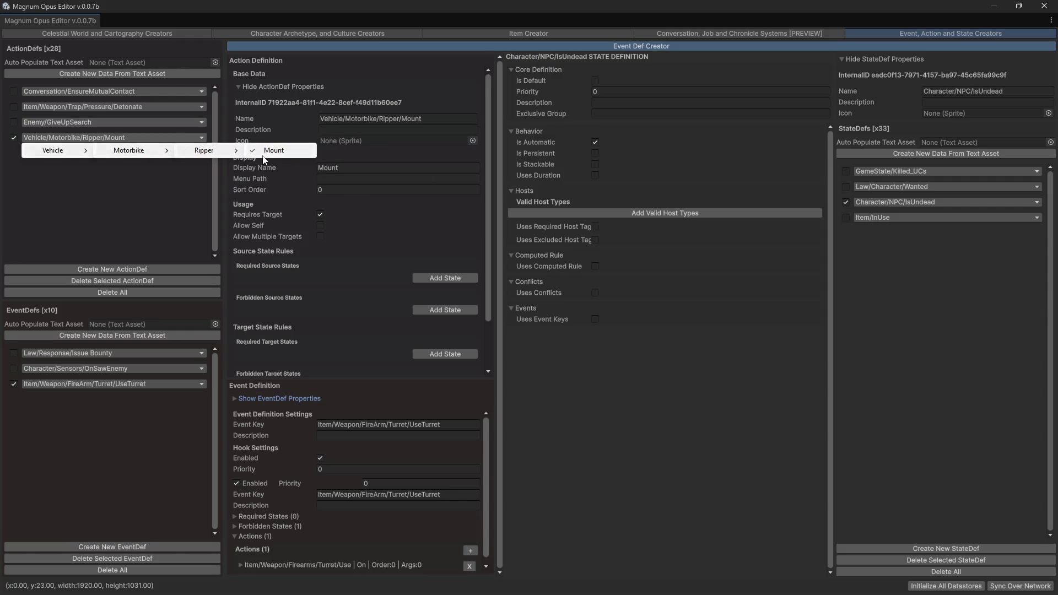
pyautogui.click(271, 152)
pyautogui.click(409, 134)
pyautogui.click(396, 120)
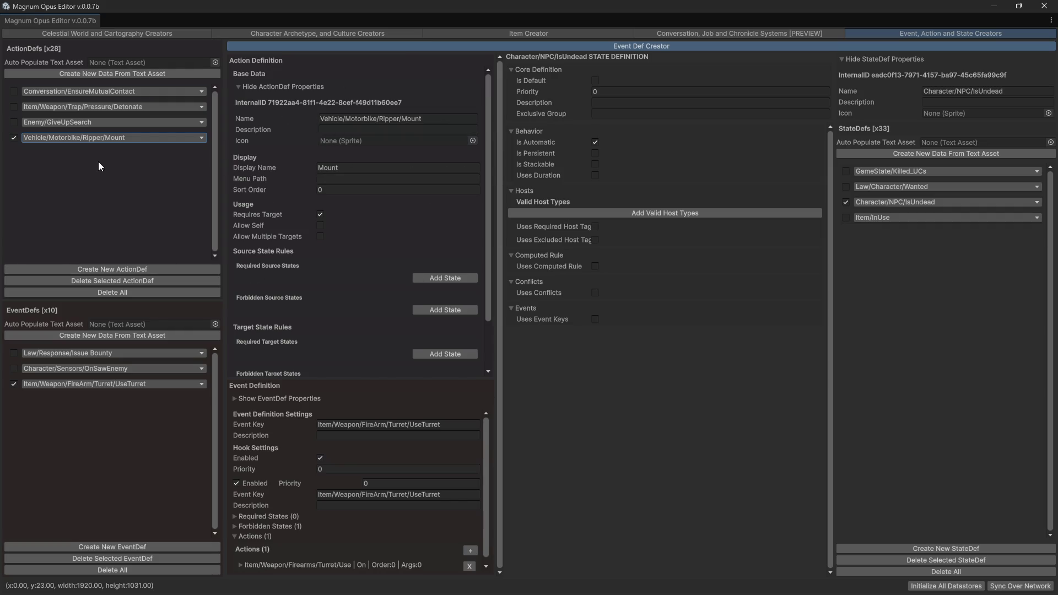
pyautogui.click(441, 118)
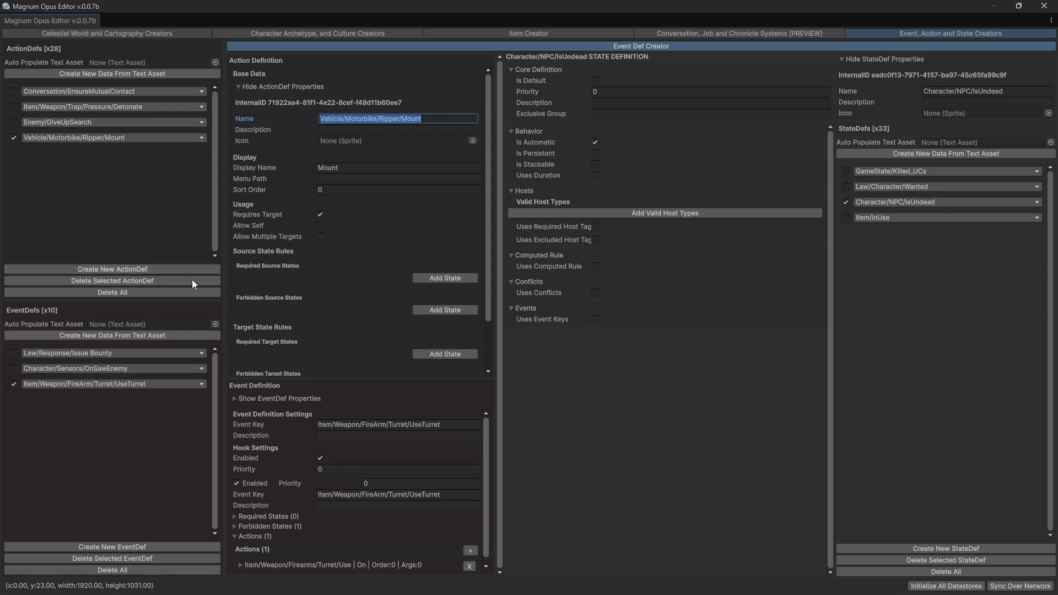
# - Create the Vehicle/Motorbike/Ripper/Refuel action from the pasted Mount name, then close the editor
pyautogui.click(90, 269)
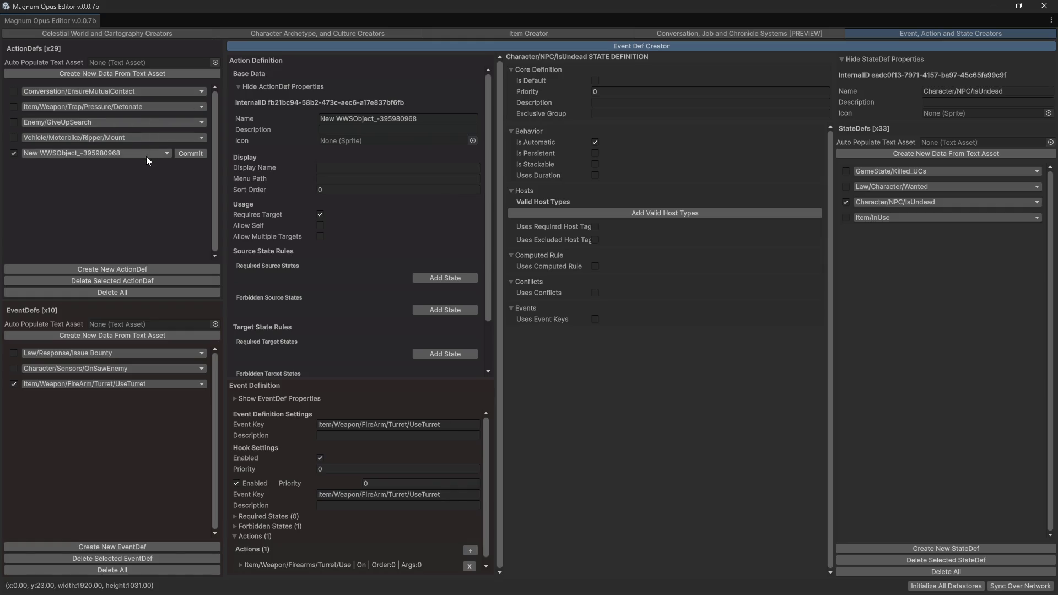
pyautogui.click(444, 117)
pyautogui.write('Vehicle/Motorbike/Ripper/Mount')
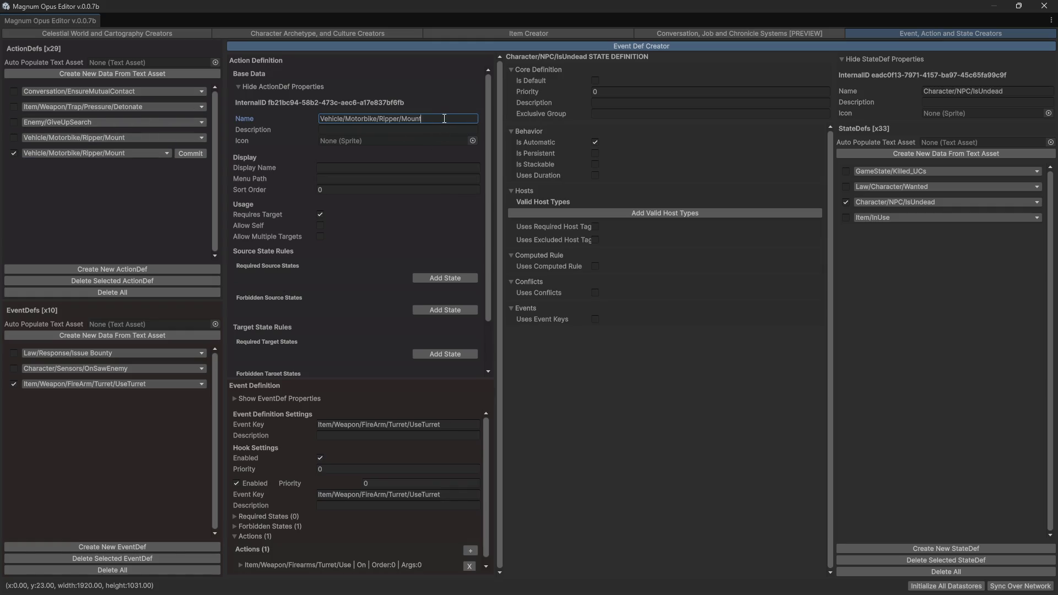
pyautogui.doubleClick(444, 119)
pyautogui.write('Refuelo')
pyautogui.press('BackSpace')
pyautogui.press('Return')
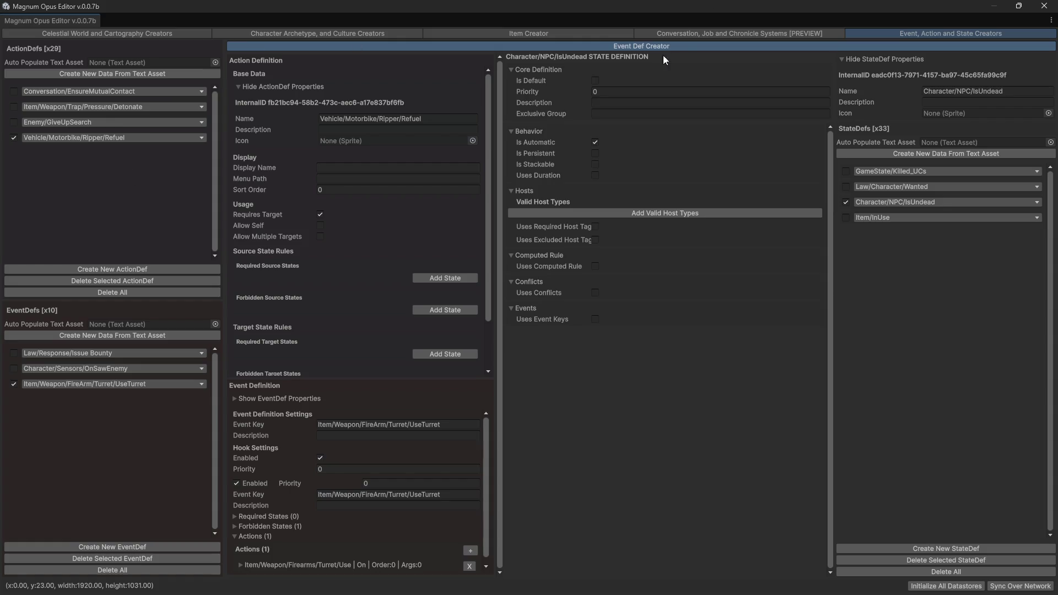
pyautogui.click(1044, 6)
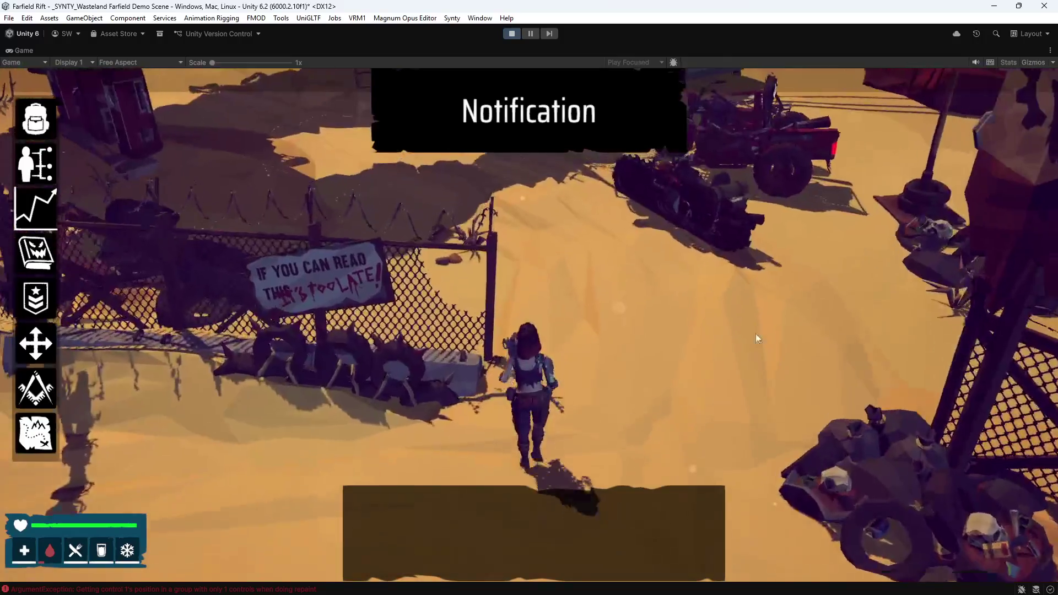
# - Open The Ripper Sand Bike's contextual menu in play mode and trigger Mount
pyautogui.click(681, 266)
pyautogui.click(511, 249)
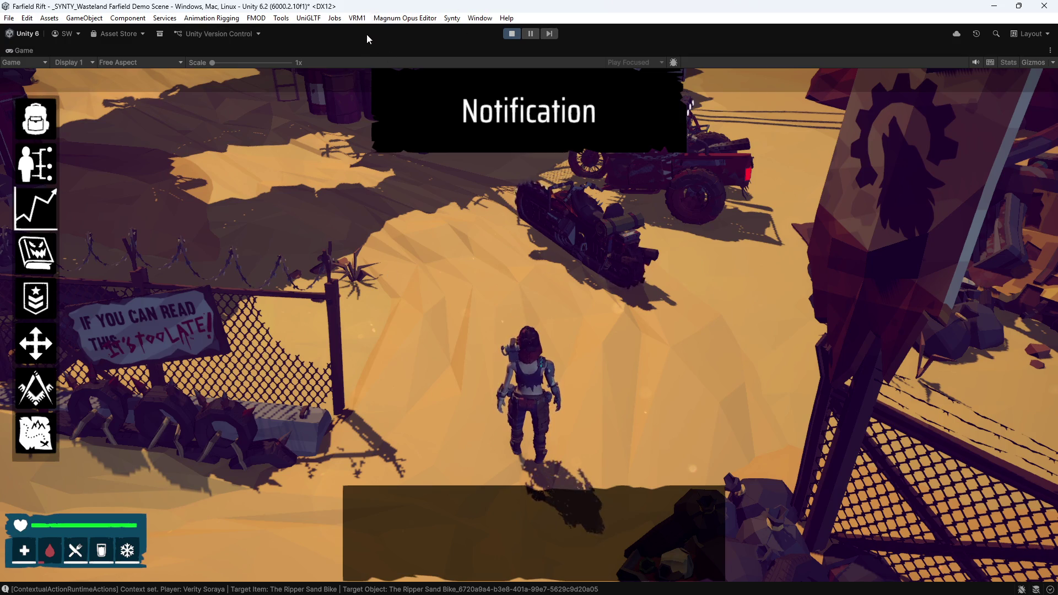
# - Open the in-game debug console with the backquote key and select the sand bike and ground
pyautogui.hotkey('shift', 'space')
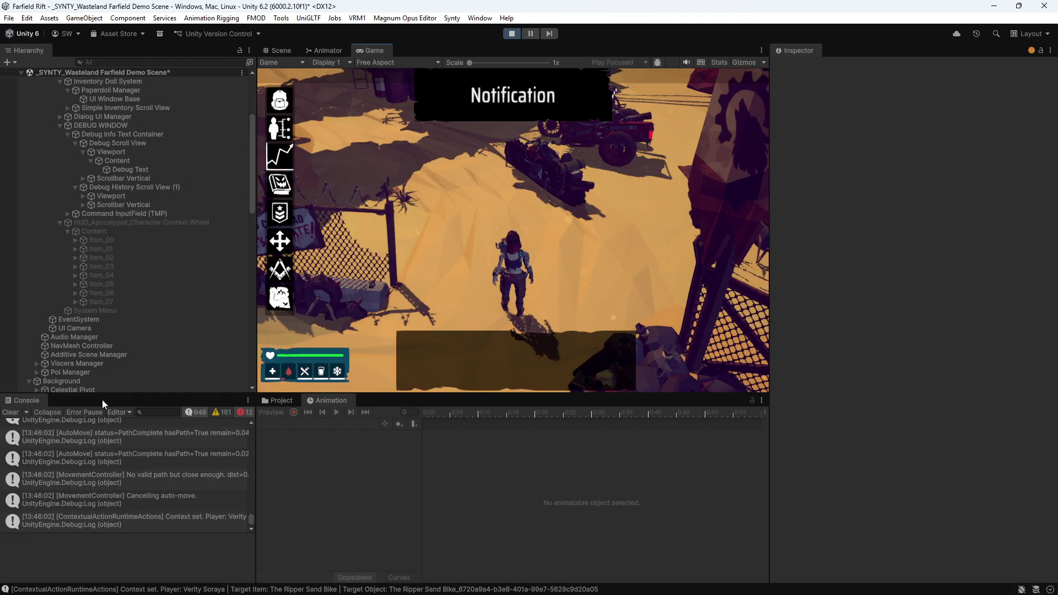
pyautogui.scroll(-10, 97, 292)
pyautogui.click(37, 248)
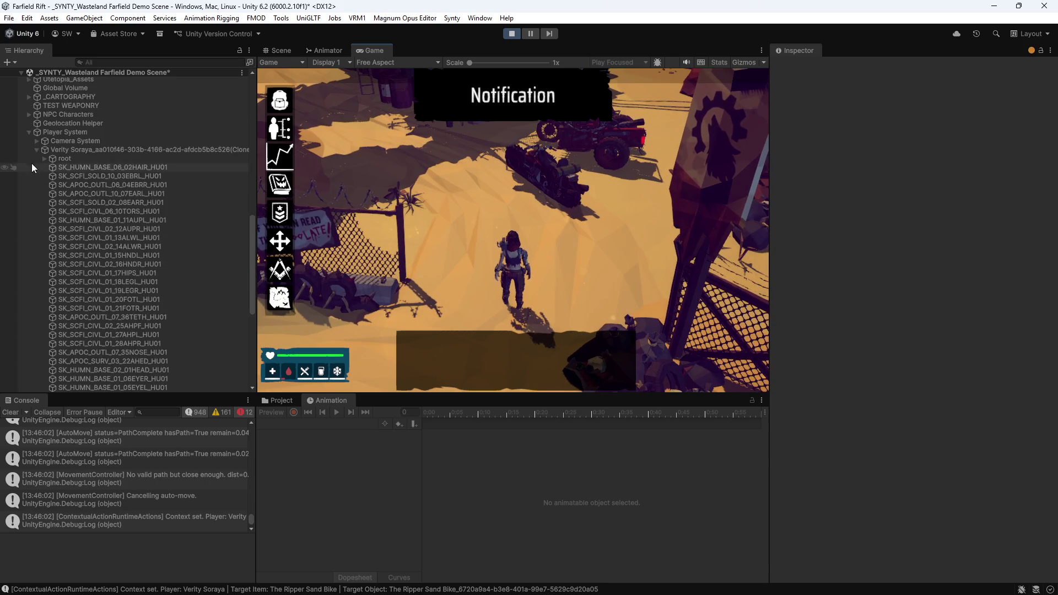
pyautogui.scroll(-1, 33, 149)
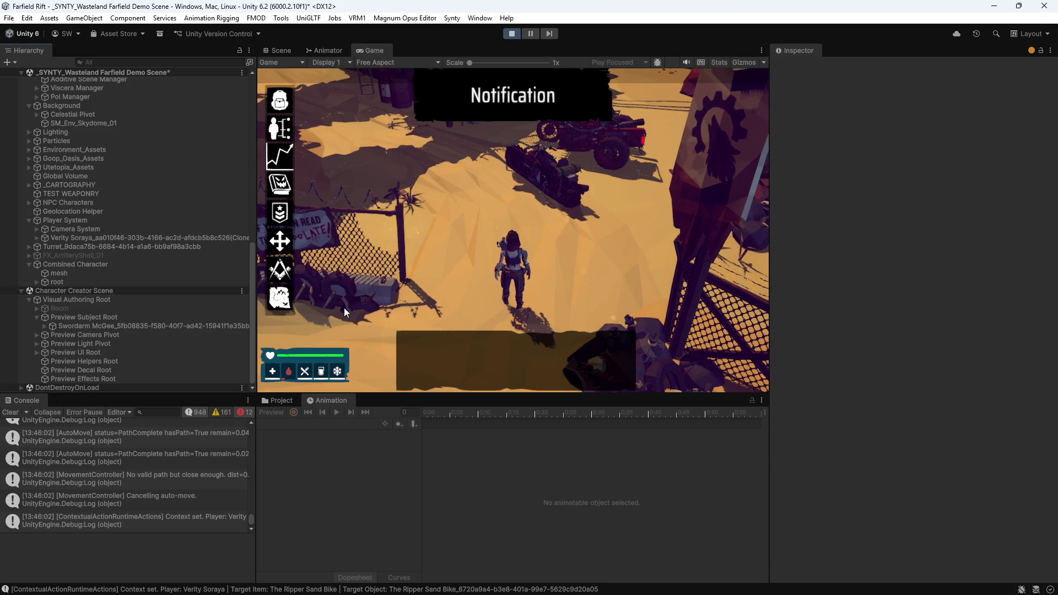
pyautogui.press('`')
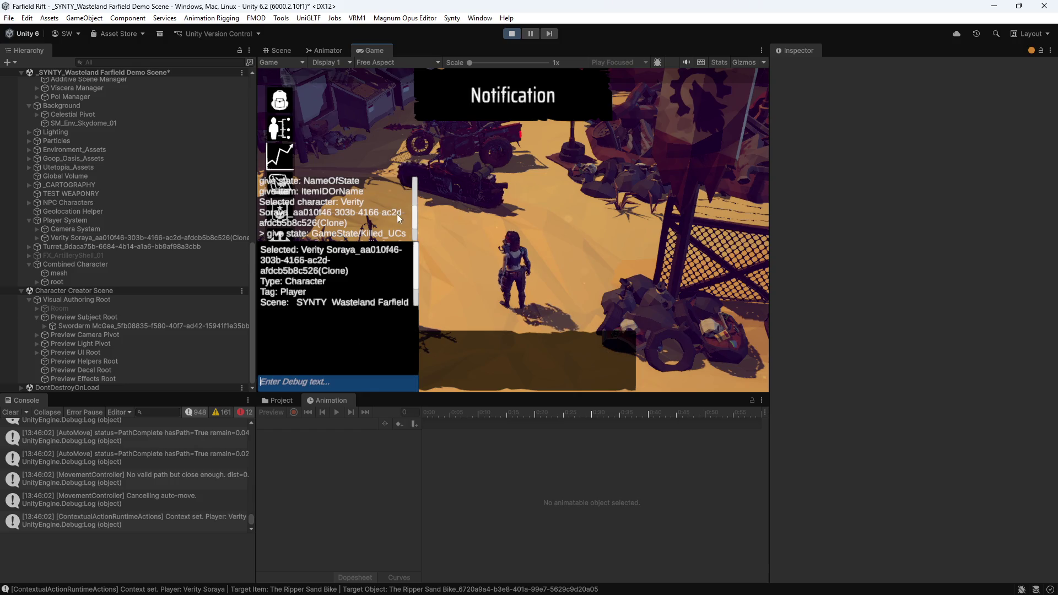
pyautogui.click(462, 182)
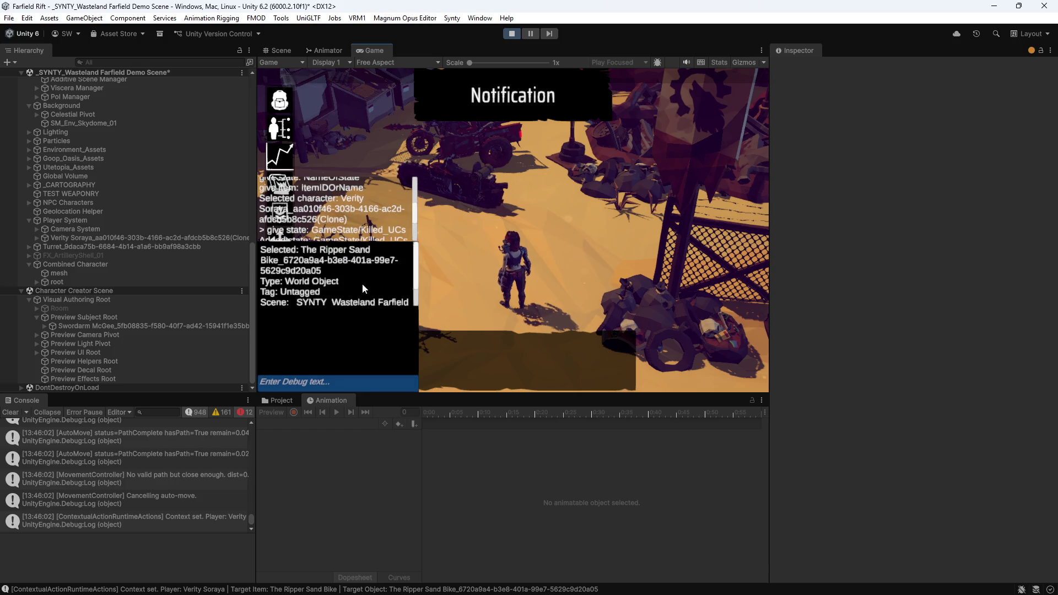
pyautogui.click(313, 383)
pyautogui.click(459, 237)
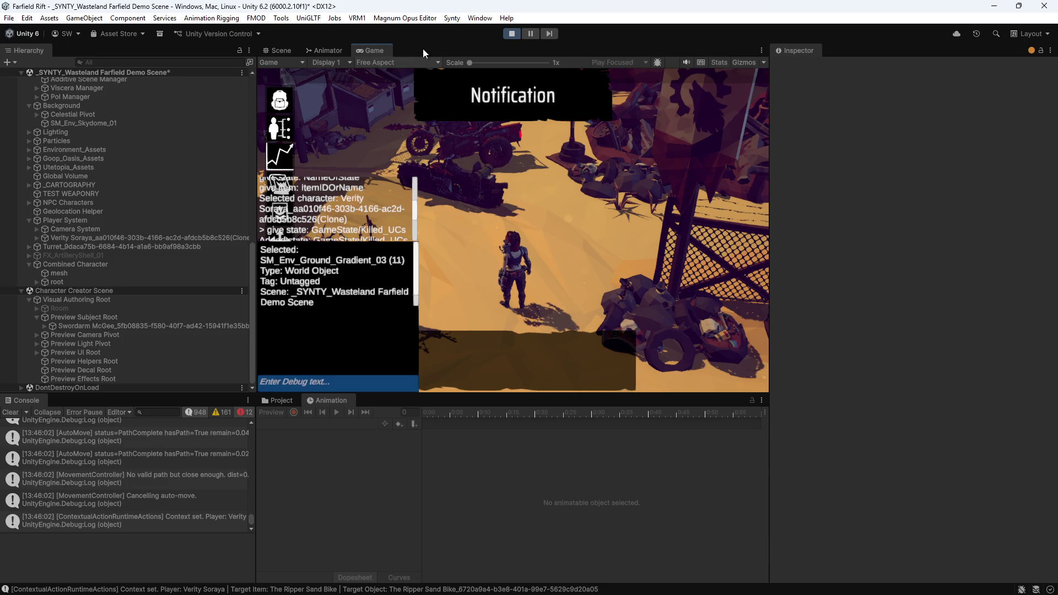
# - Toggle the maximized game view, then inspect DEBUG WINDOW's children down to Debug Scroll View
pyautogui.hotkey('shift', 'space')
pyautogui.scroll(-3, 302, 293)
pyautogui.scroll(-2, 358, 324)
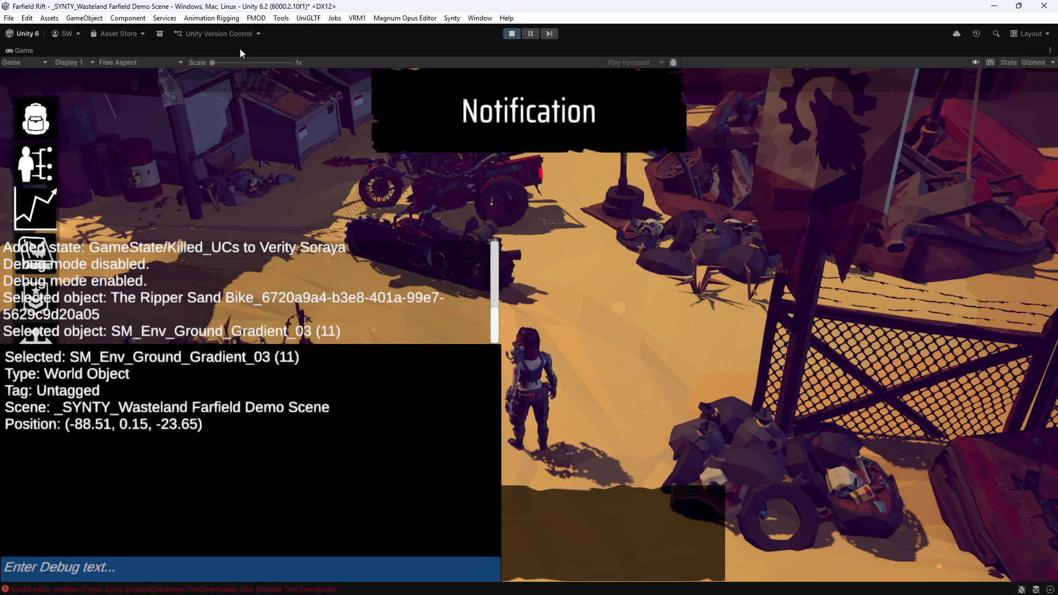
pyautogui.hotkey('shift', 'space')
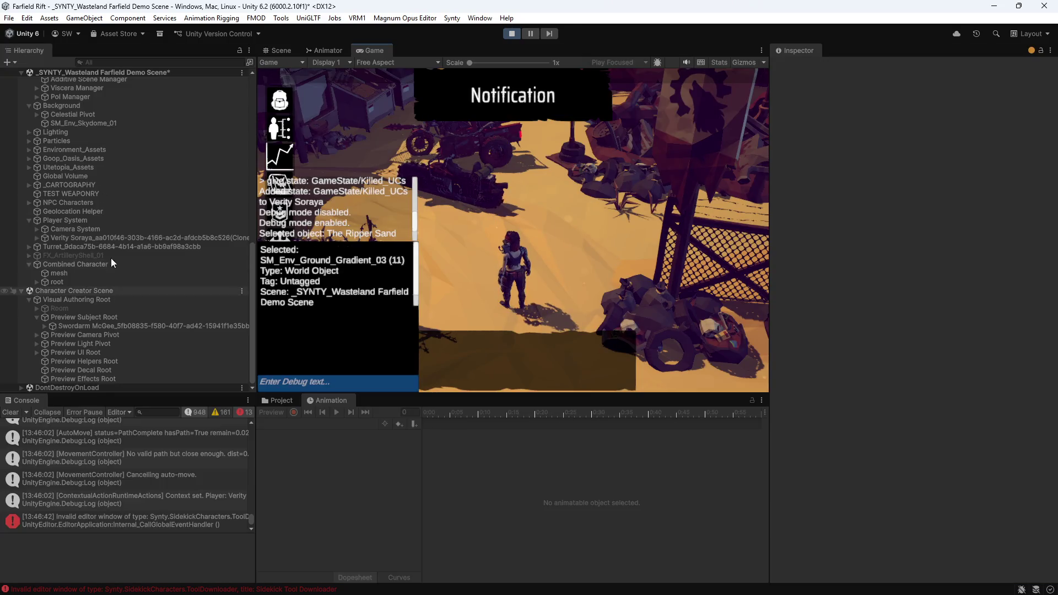
pyautogui.scroll(3, 77, 250)
pyautogui.scroll(10, 77, 250)
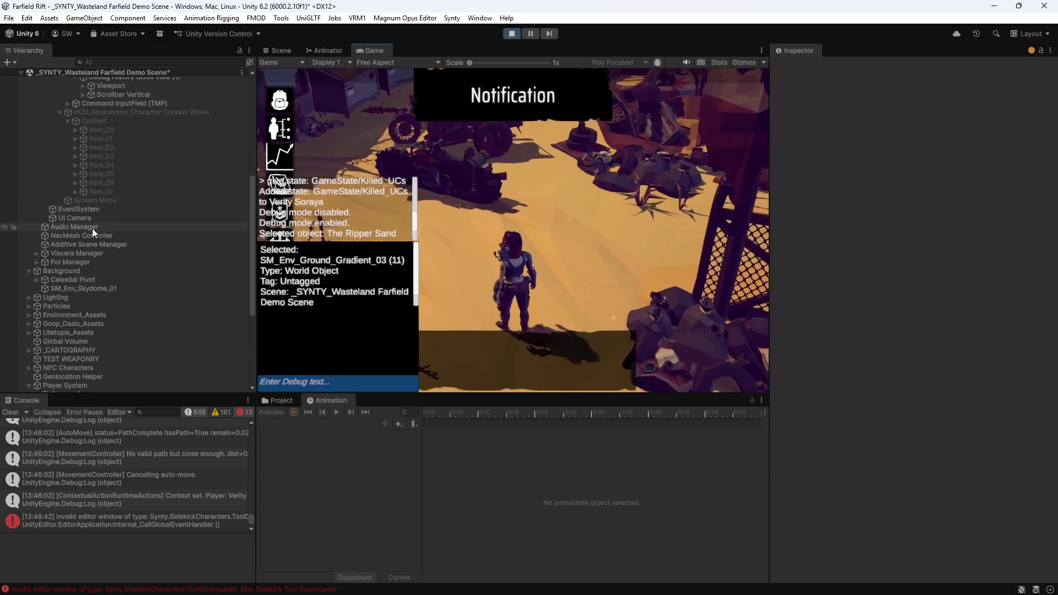
pyautogui.scroll(-3, 80, 279)
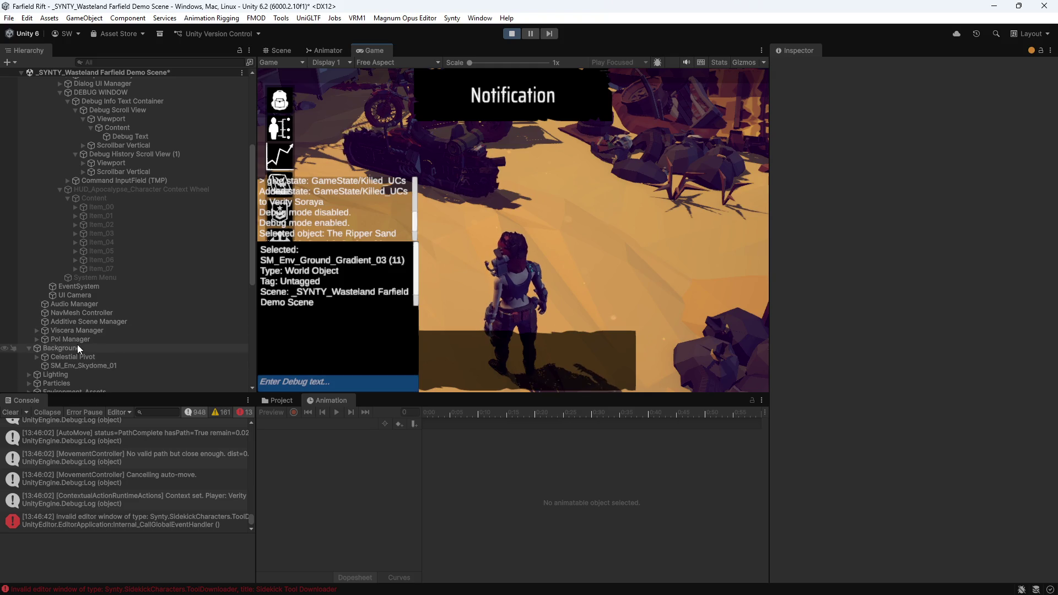
pyautogui.scroll(1, 94, 345)
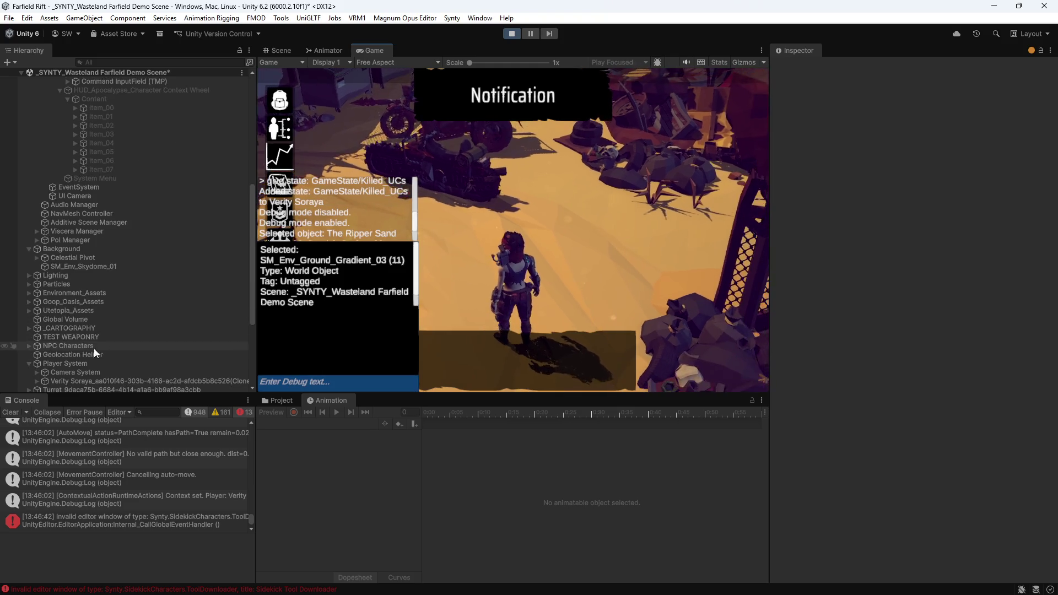
pyautogui.scroll(5, 94, 278)
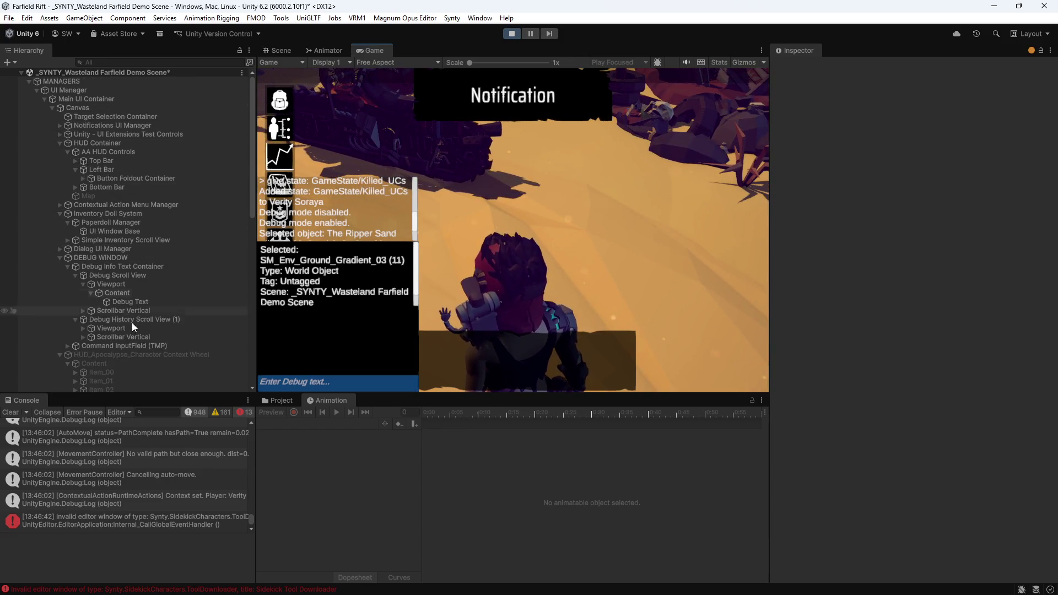
pyautogui.click(86, 257)
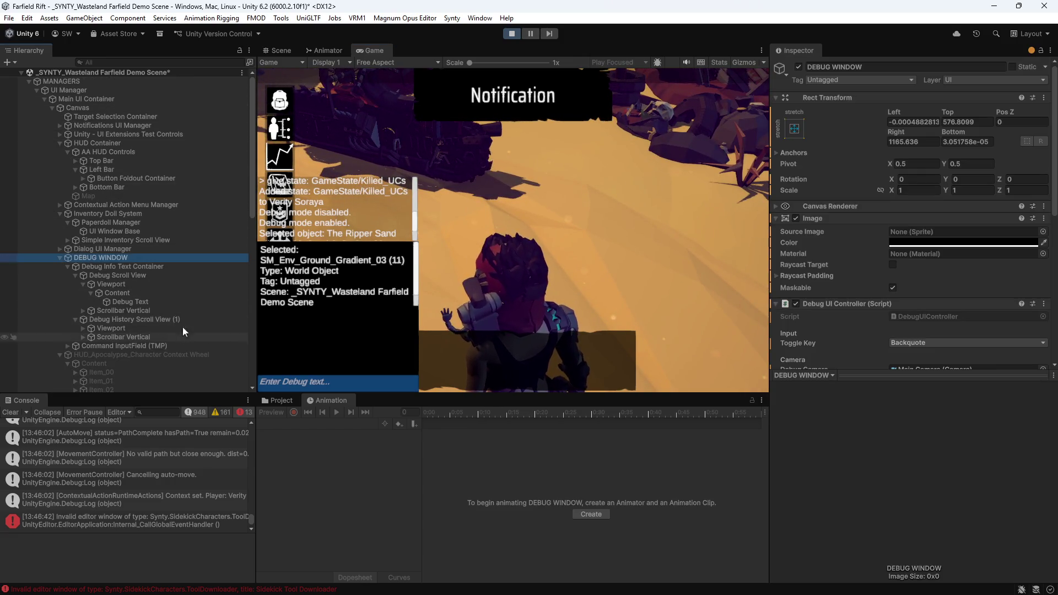
pyautogui.click(107, 266)
pyautogui.click(112, 274)
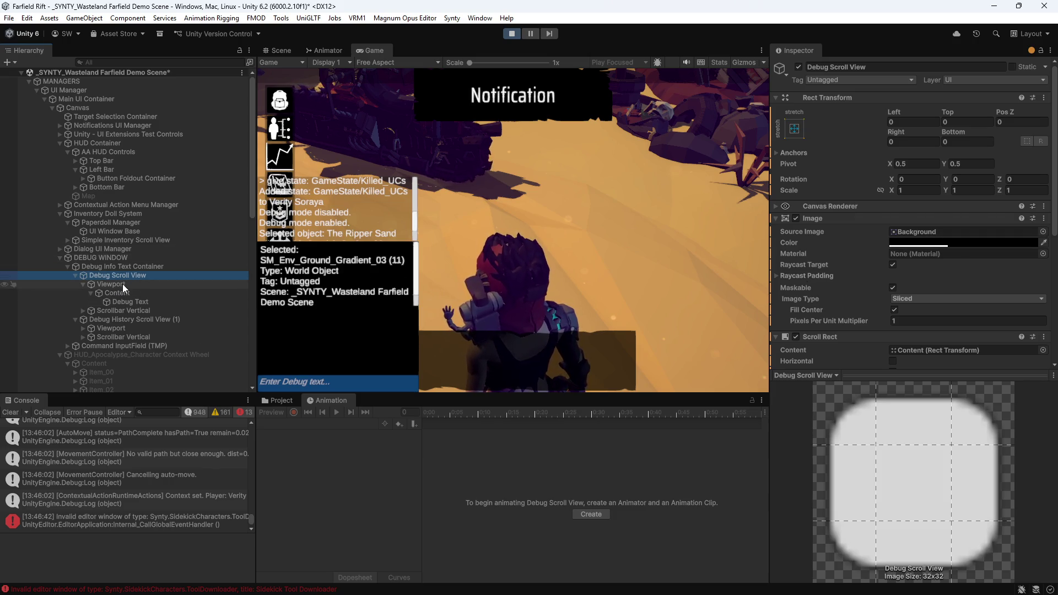
# - Inspect Content and Viewport, then tint Debug Scroll View's Image Color dark grey 3A3A3A
pyautogui.click(129, 302)
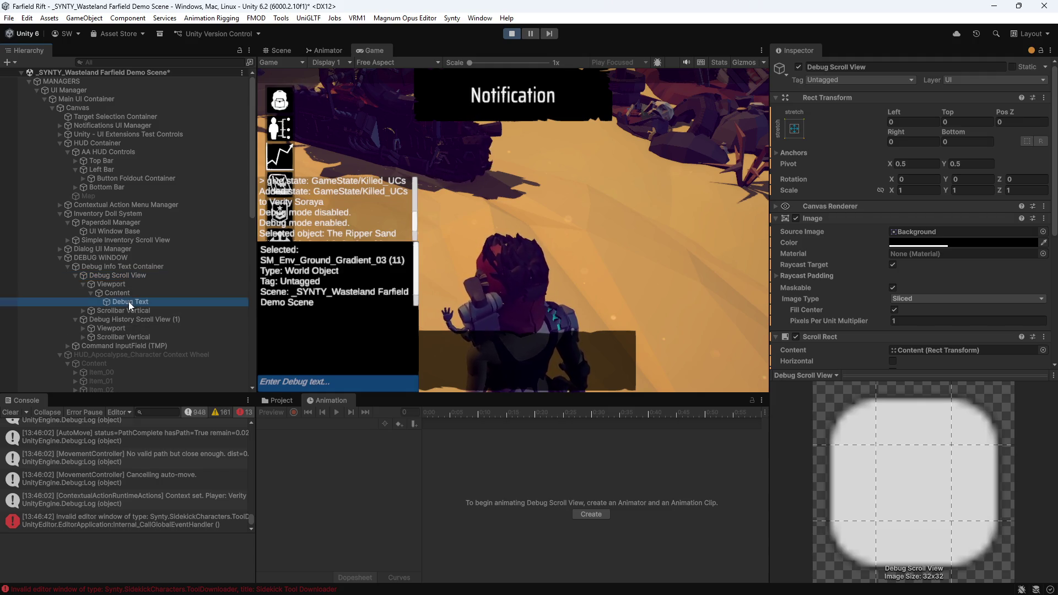
pyautogui.click(122, 292)
pyautogui.scroll(-2, 834, 308)
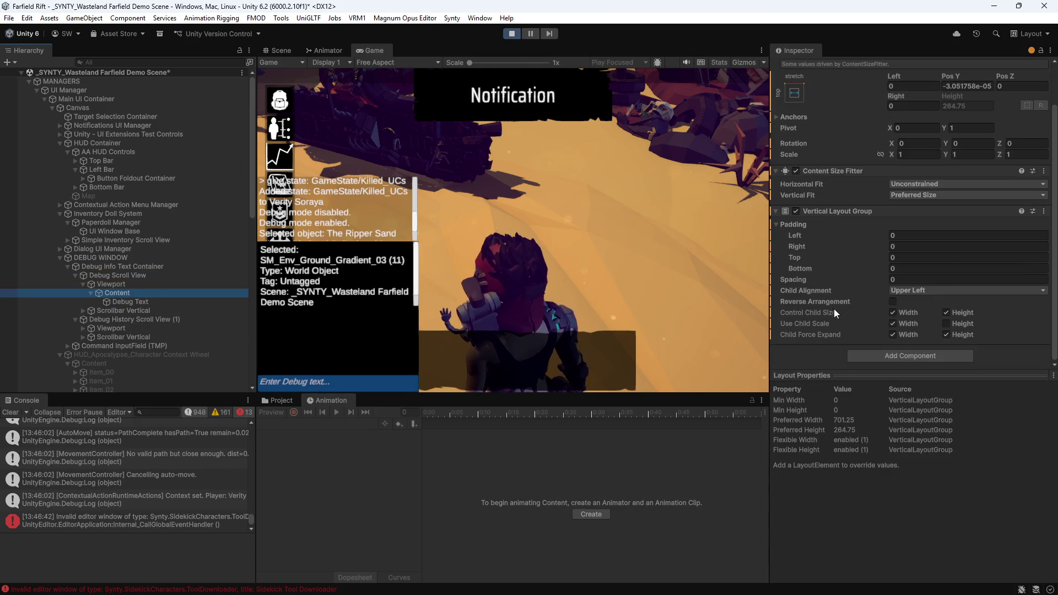
pyautogui.click(128, 284)
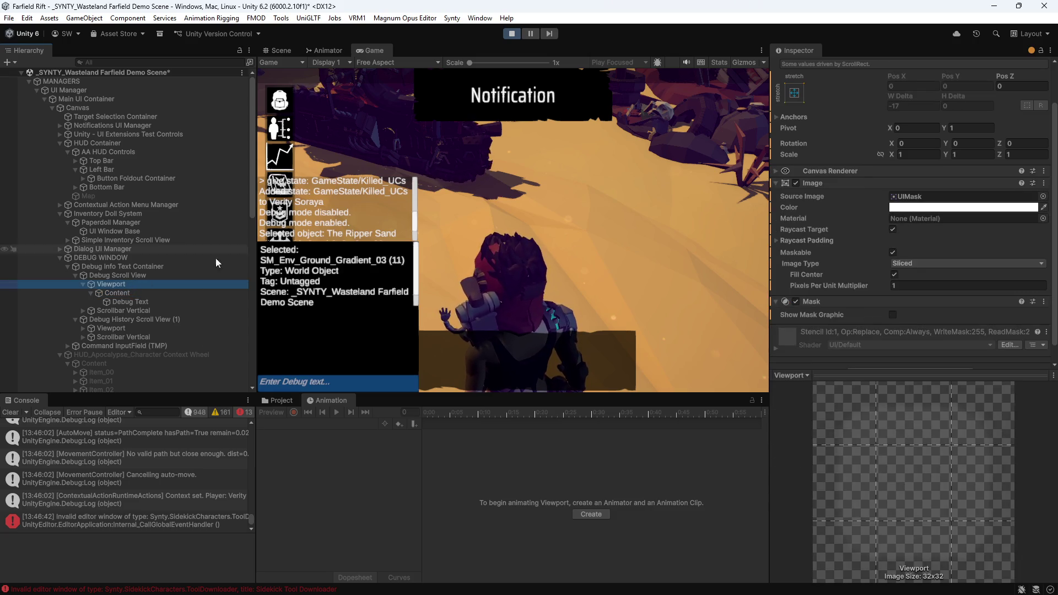
pyautogui.click(116, 275)
pyautogui.click(959, 198)
pyautogui.moveTo(1003, 259); pyautogui.dragTo(959, 291)
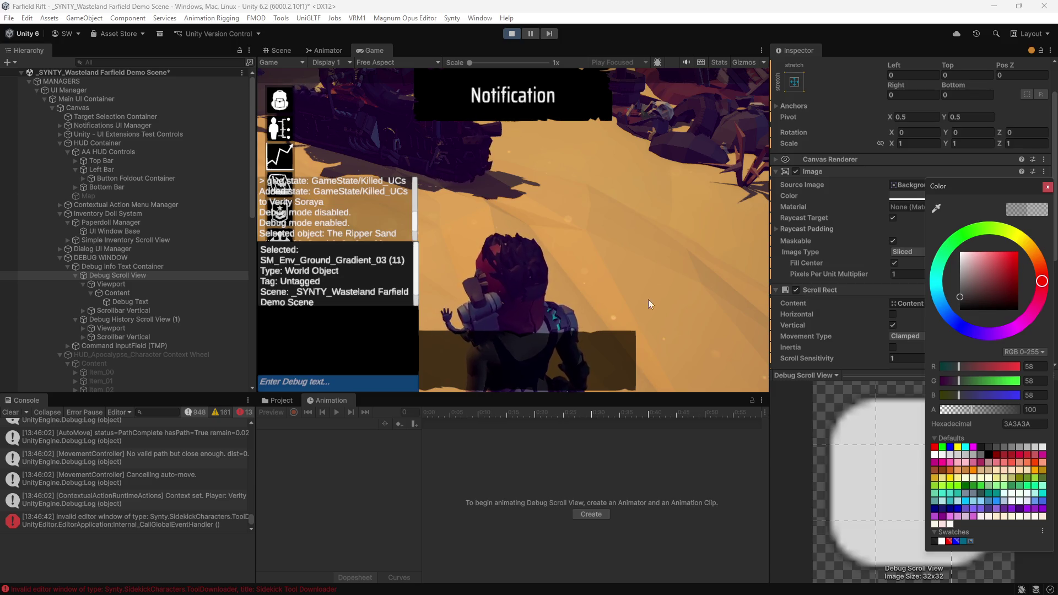
# - Select the sand bike, the player, then the bike again in-game, and inspect Debug Info Text Container
pyautogui.click(381, 143)
pyautogui.click(492, 299)
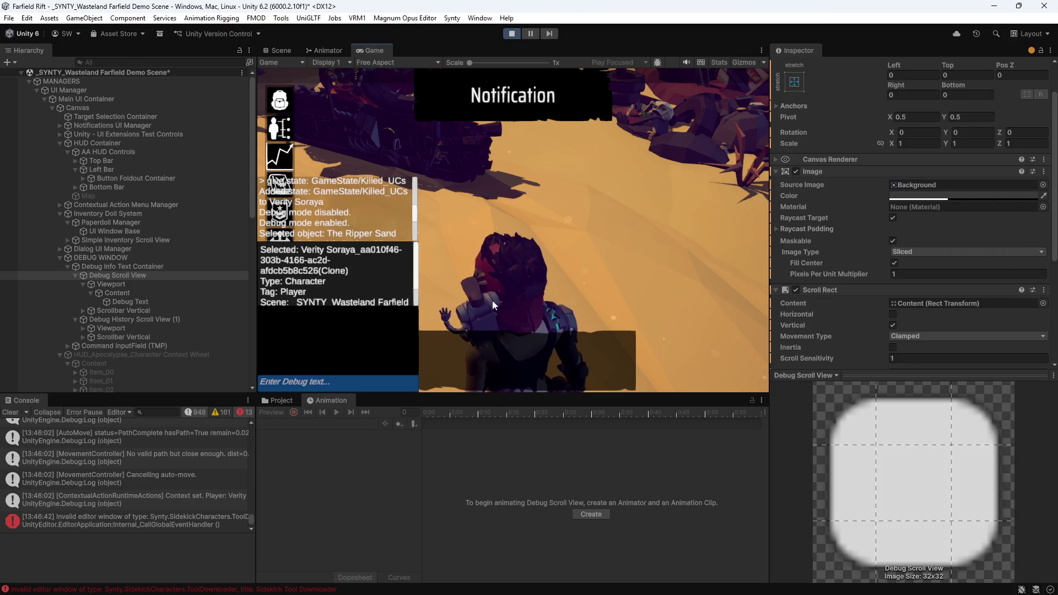
pyautogui.click(371, 133)
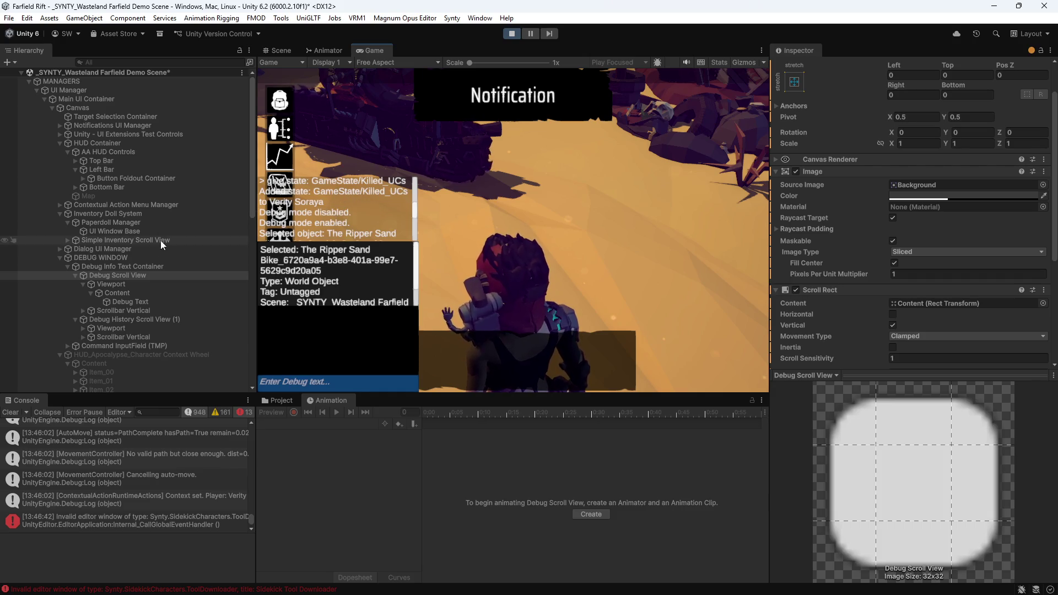
pyautogui.click(104, 267)
# - Inspect DEBUG WINDOW's Canvas Group Alpha, then the Content, Debug Text and Scrollbar Vertical objects
pyautogui.click(94, 257)
pyautogui.scroll(-10, 848, 310)
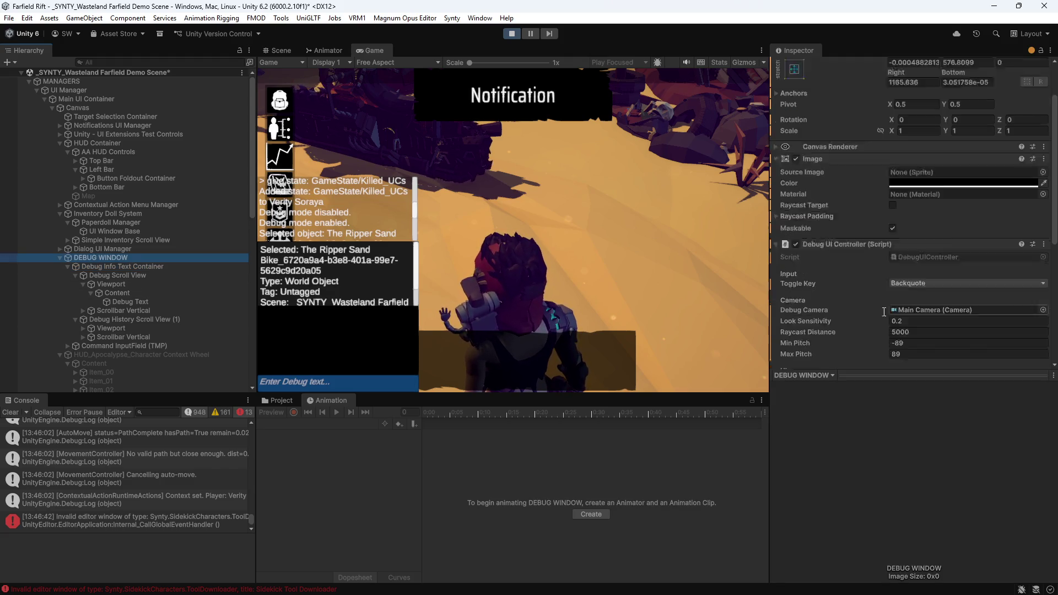
pyautogui.click(853, 265)
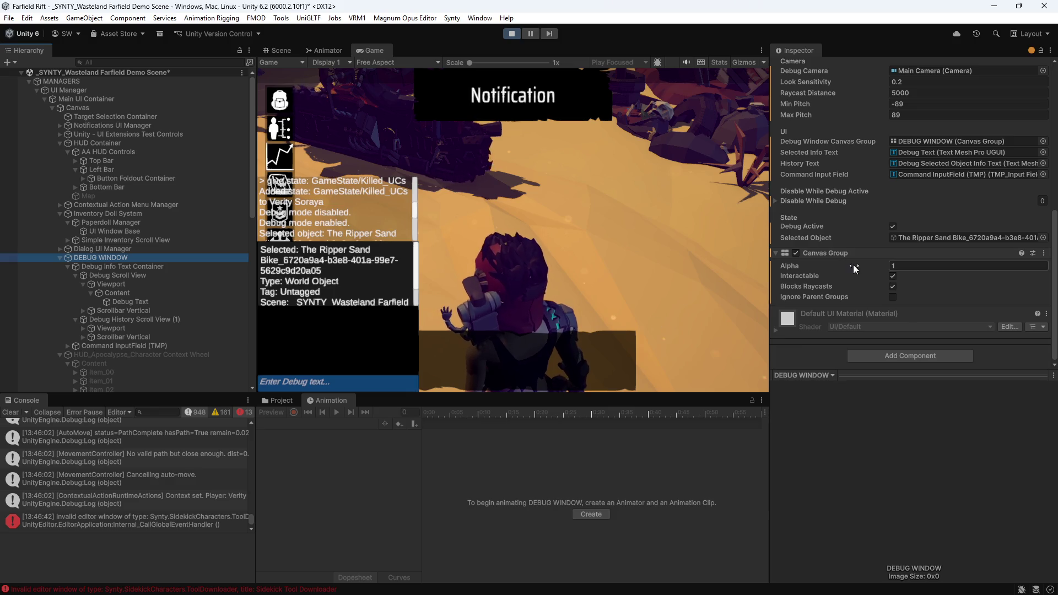
pyautogui.click(111, 294)
pyautogui.click(125, 302)
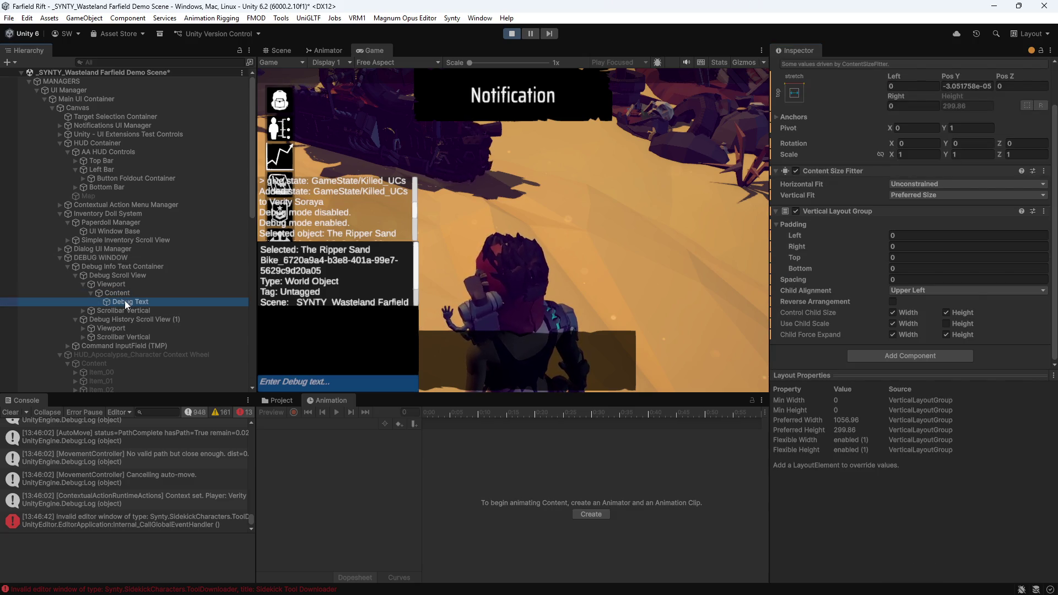
pyautogui.scroll(-2, 814, 358)
pyautogui.scroll(-2, 815, 358)
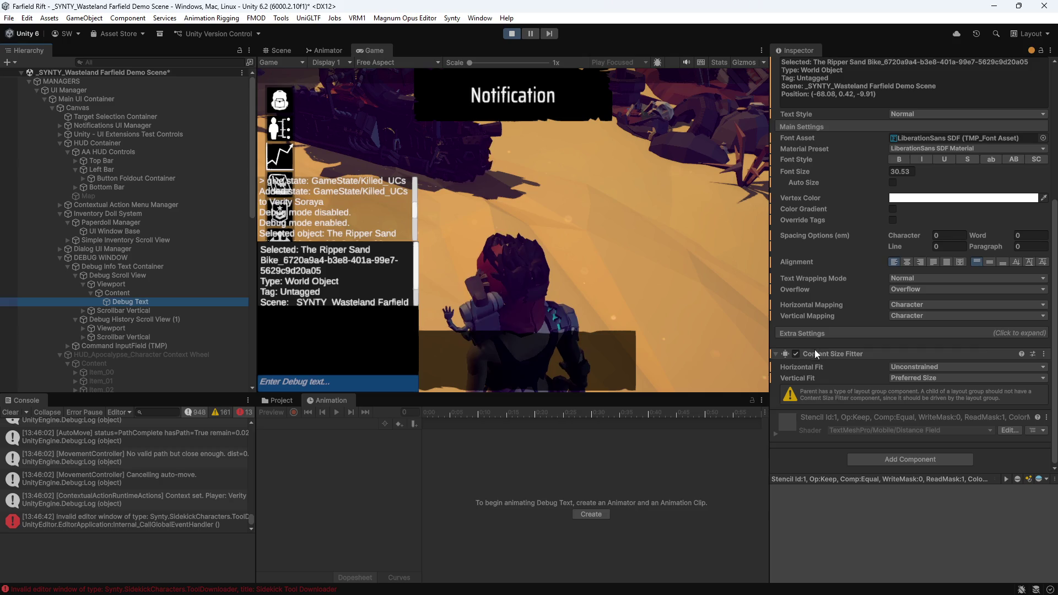
pyautogui.click(83, 310)
pyautogui.click(82, 311)
# - Change Debug Scroll View's background Image Color to grey 464646
pyautogui.click(104, 276)
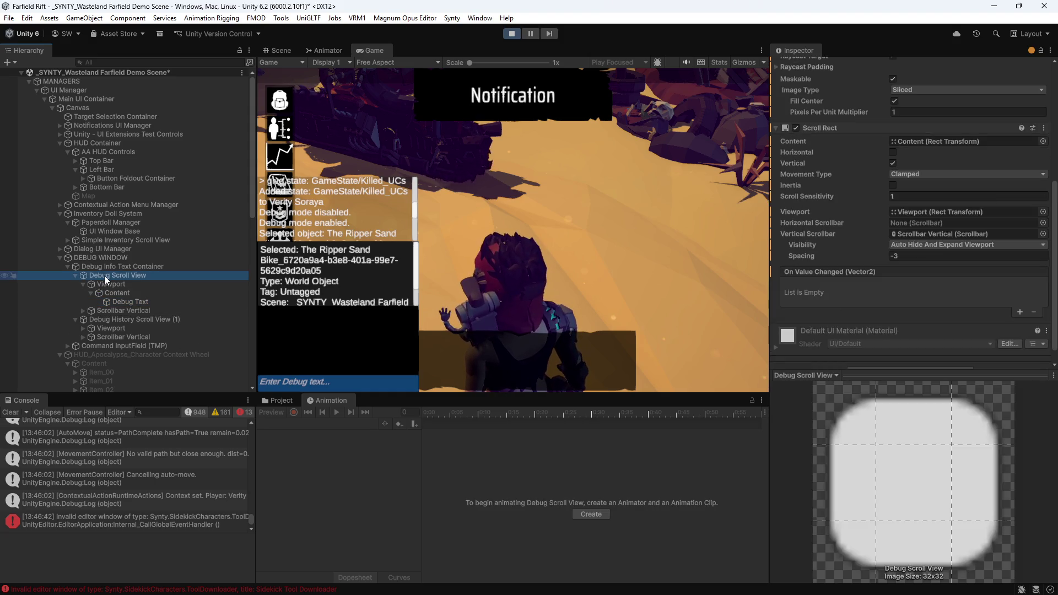
pyautogui.scroll(6, 858, 269)
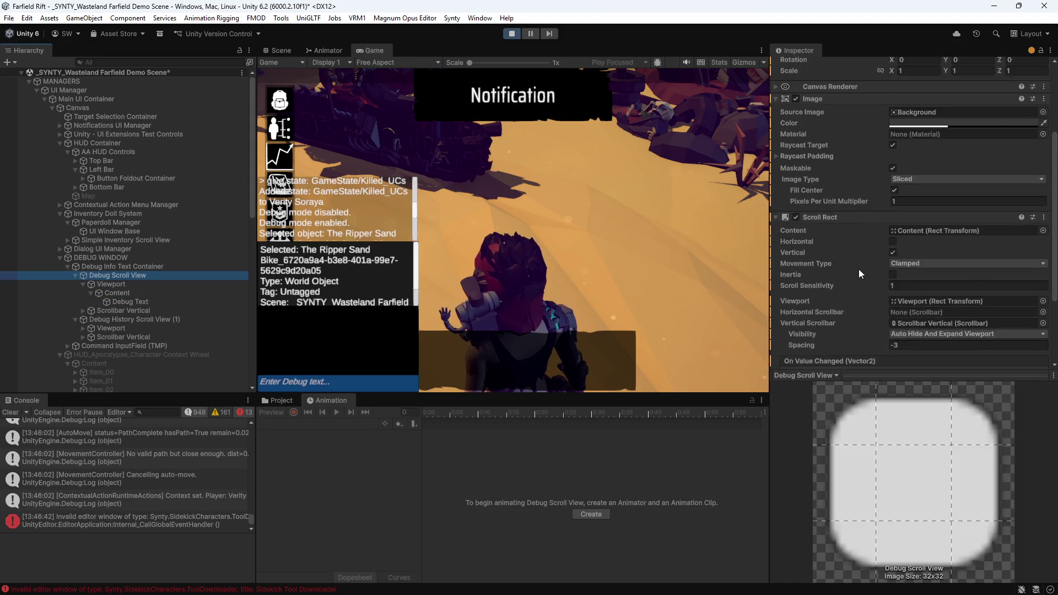
pyautogui.click(924, 211)
pyautogui.moveTo(996, 279)
pyautogui.mouseDown()
pyautogui.moveTo(1019, 259)
pyautogui.moveTo(952, 301)
pyautogui.moveTo(941, 332)
pyautogui.moveTo(926, 307)
pyautogui.mouseUp()
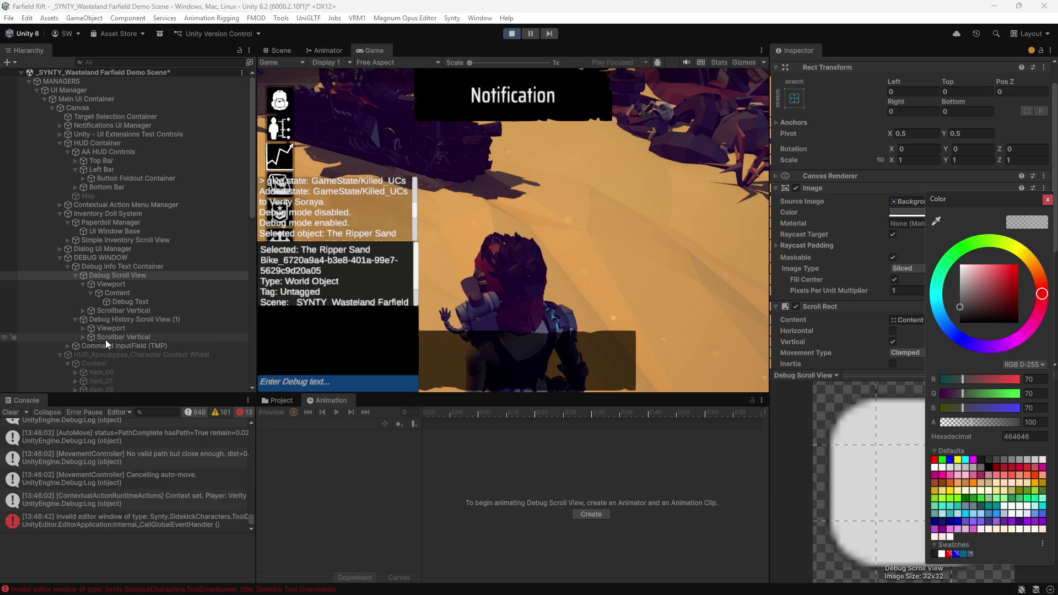
# - Make Debug History Scroll View (1)'s background opaque near-black and close the colour picker
pyautogui.click(121, 319)
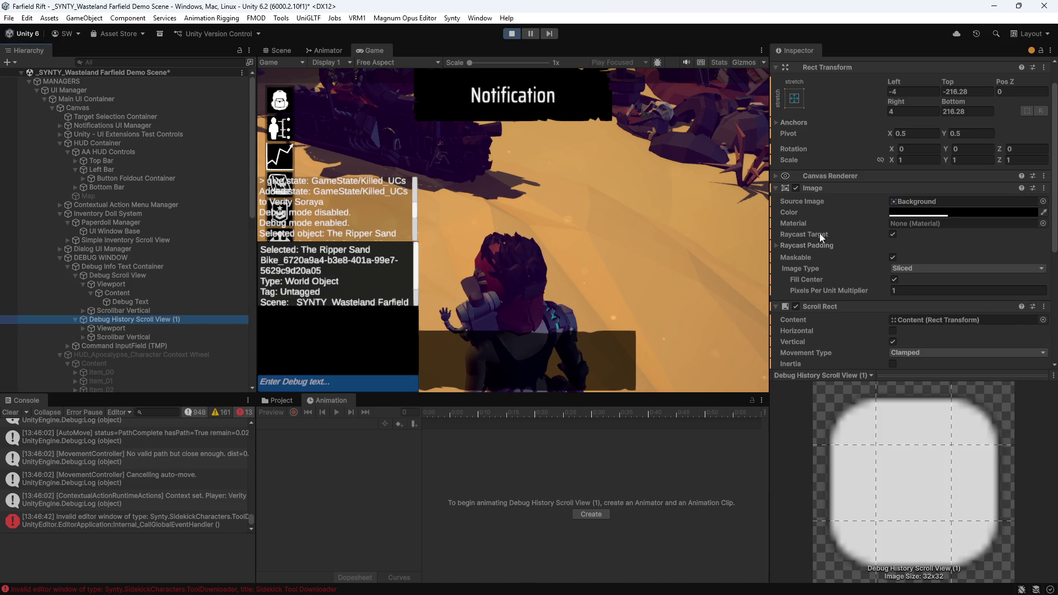
pyautogui.click(965, 212)
pyautogui.click(992, 281)
pyautogui.moveTo(1001, 268); pyautogui.dragTo(954, 290)
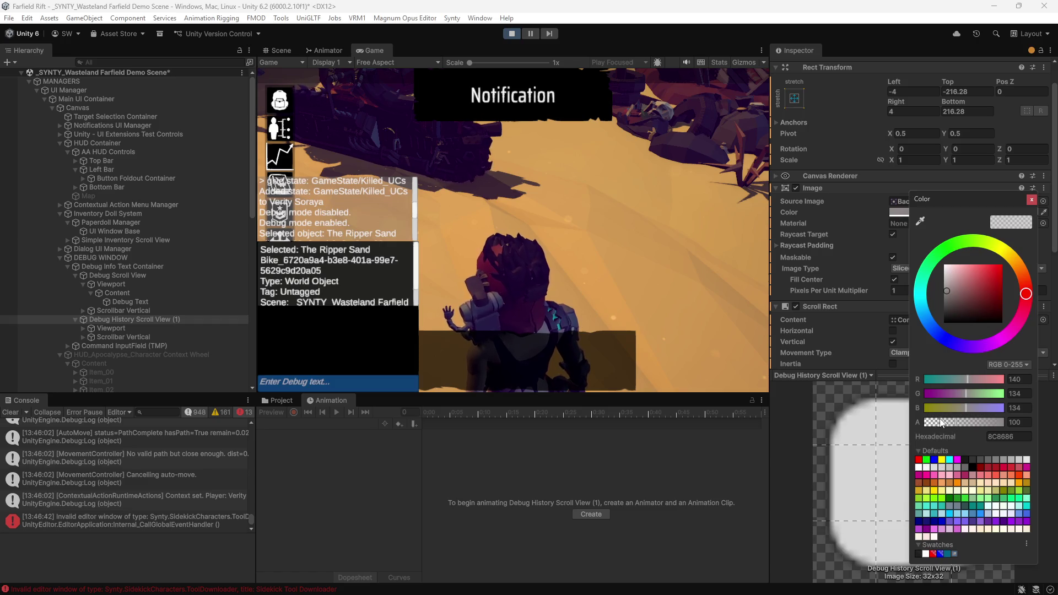
pyautogui.moveTo(958, 422); pyautogui.dragTo(1005, 422)
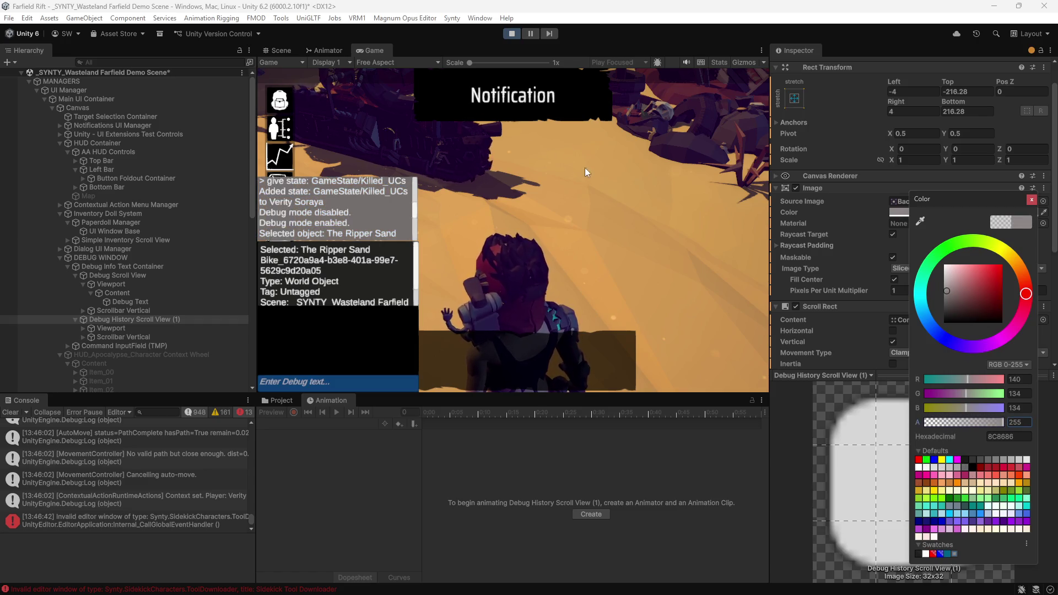
pyautogui.moveTo(973, 294); pyautogui.dragTo(937, 339)
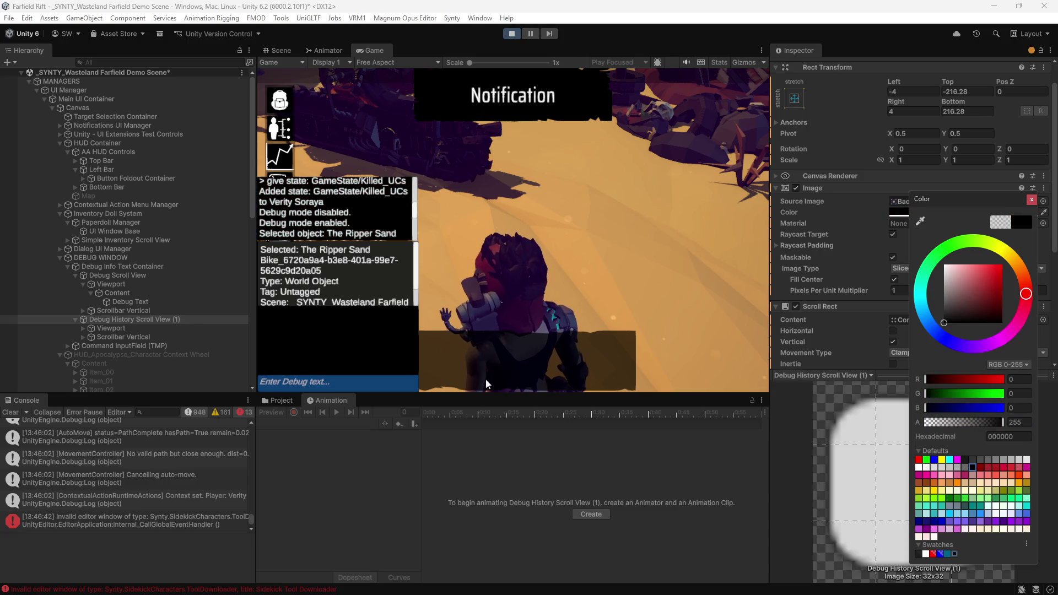
pyautogui.click(415, 217)
pyautogui.scroll(-5, 415, 219)
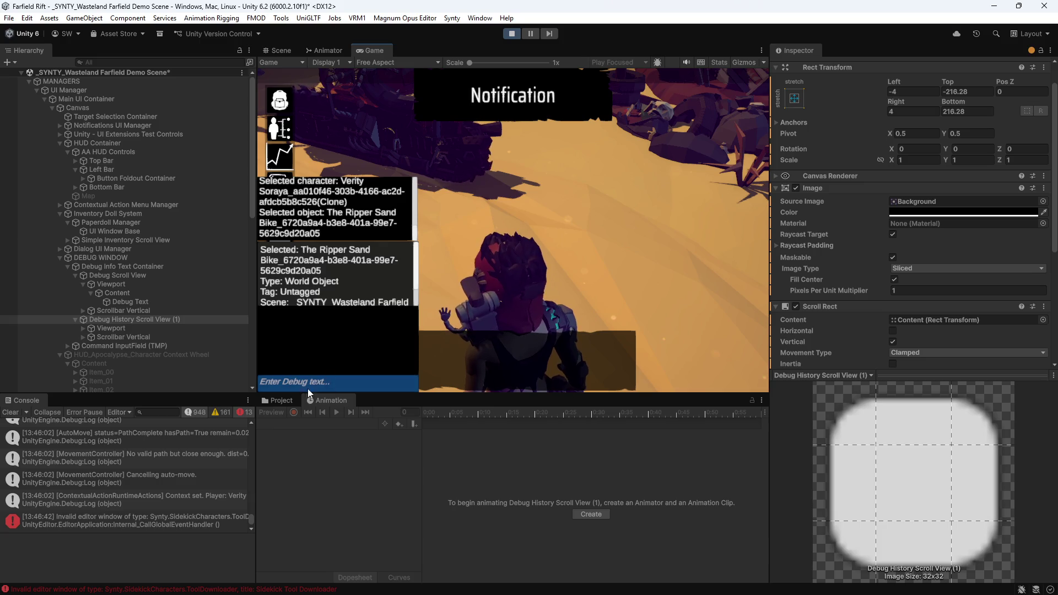
# - Clear the in-game debug history with the clear command
pyautogui.click(326, 378)
pyautogui.write('clear')
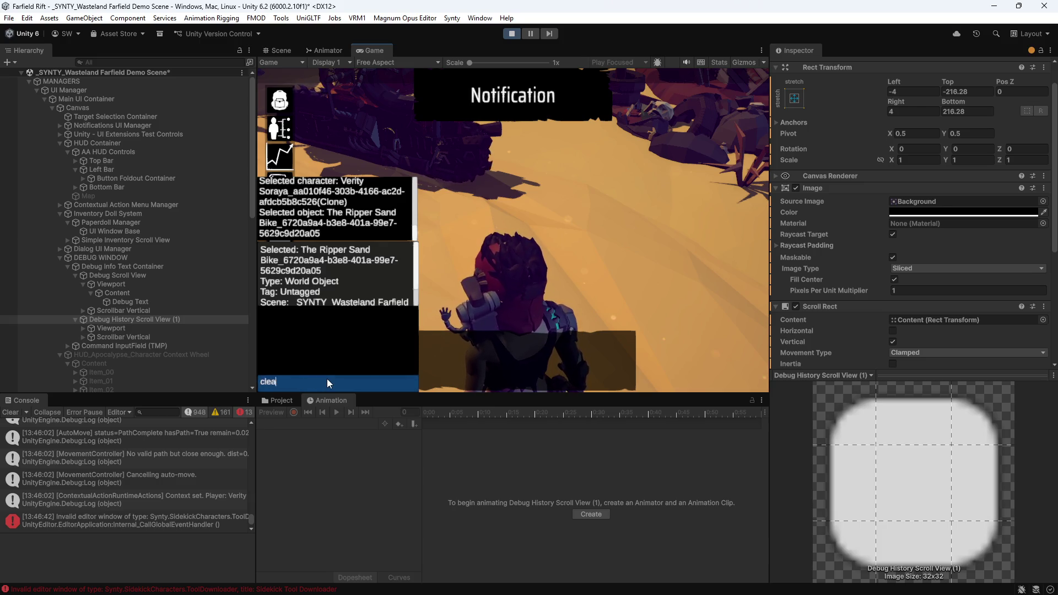
pyautogui.press('Return')
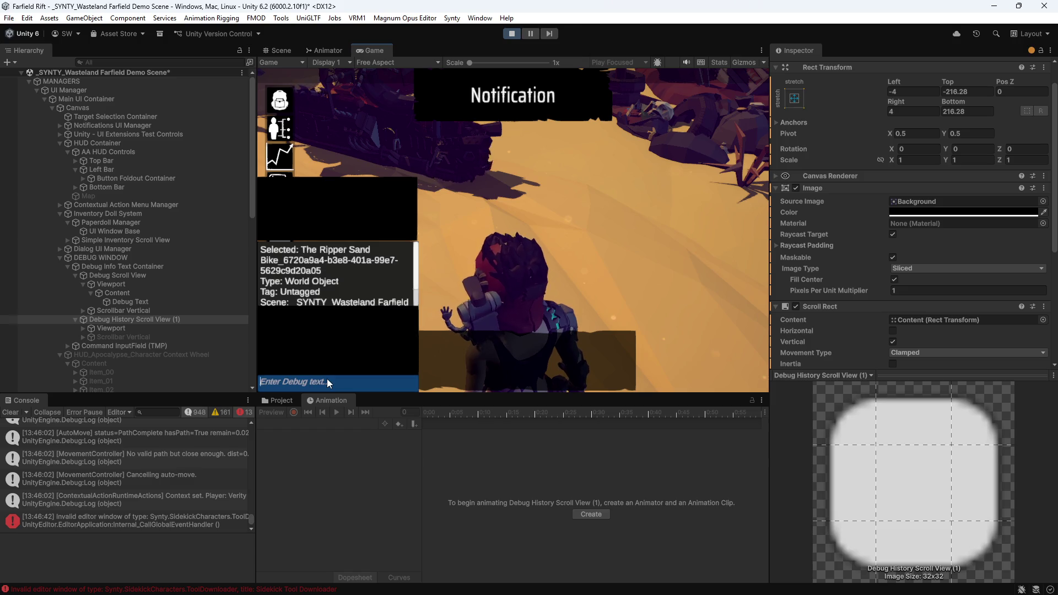
pyautogui.scroll(-5, 319, 292)
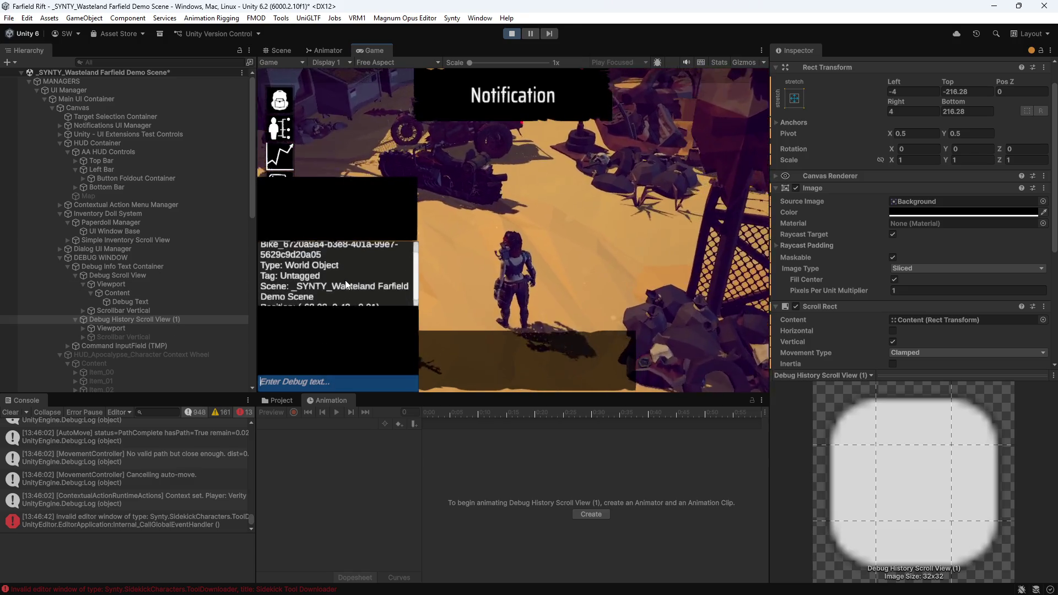
pyautogui.scroll(5, 347, 280)
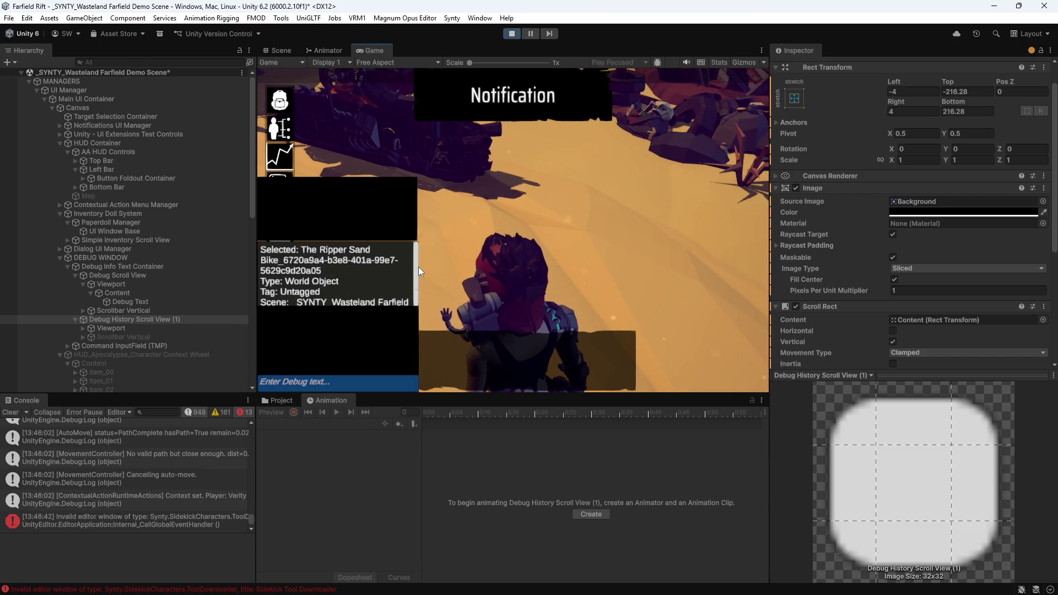
# - Select the player character, then The Ripper Sand Bike in the game
pyautogui.moveTo(418, 267); pyautogui.dragTo(414, 283)
pyautogui.click(527, 277)
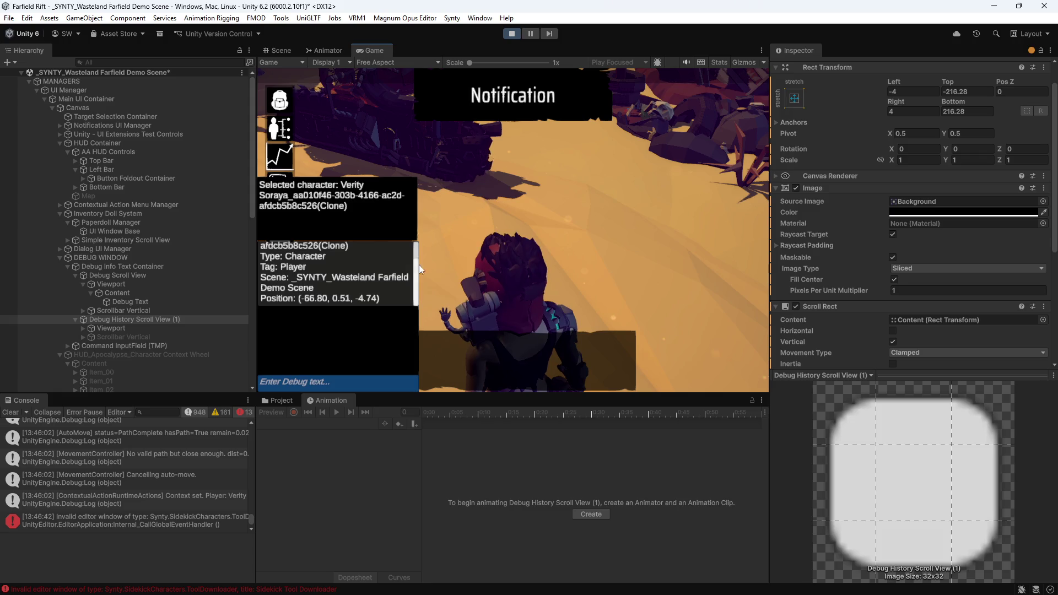
pyautogui.moveTo(415, 286); pyautogui.dragTo(417, 237)
pyautogui.scroll(-2, 417, 258)
pyautogui.scroll(2, 418, 259)
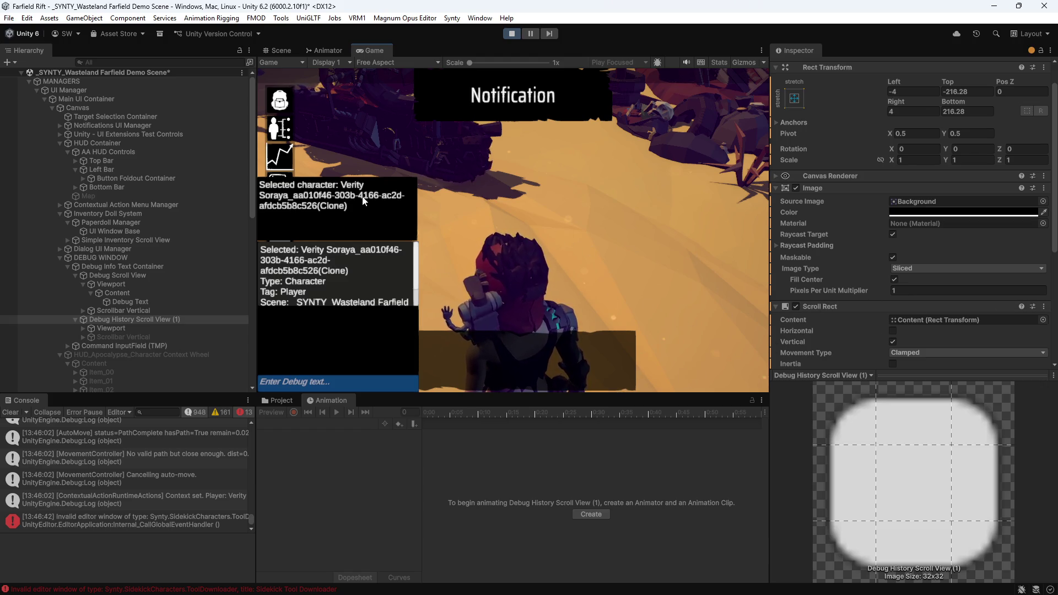
pyautogui.click(395, 137)
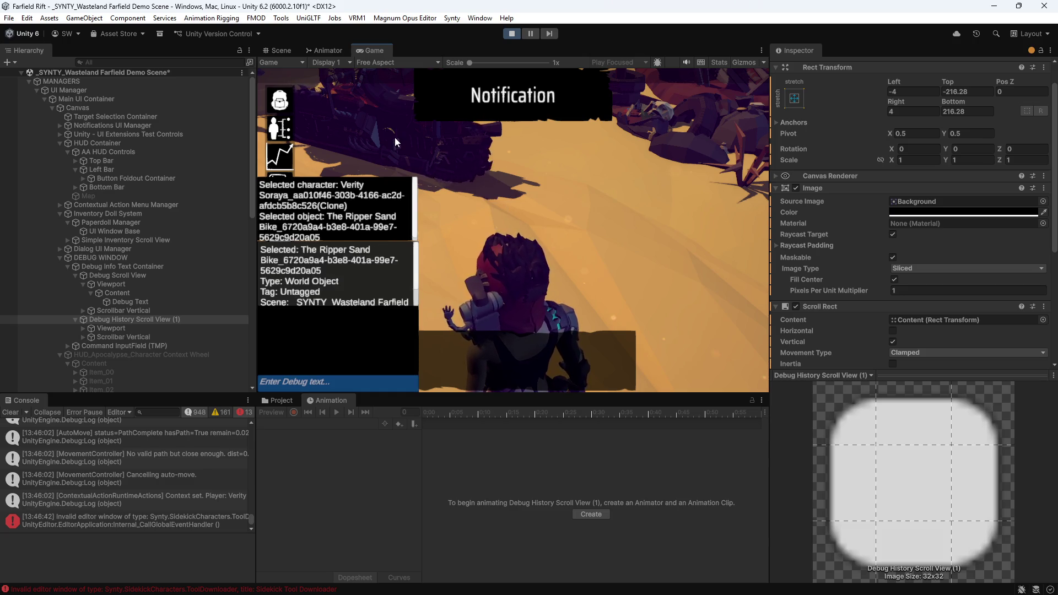
# - Clear the debug history again and run help to list help, info, give state and give item
pyautogui.click(319, 382)
pyautogui.write('clear')
pyautogui.press('Return')
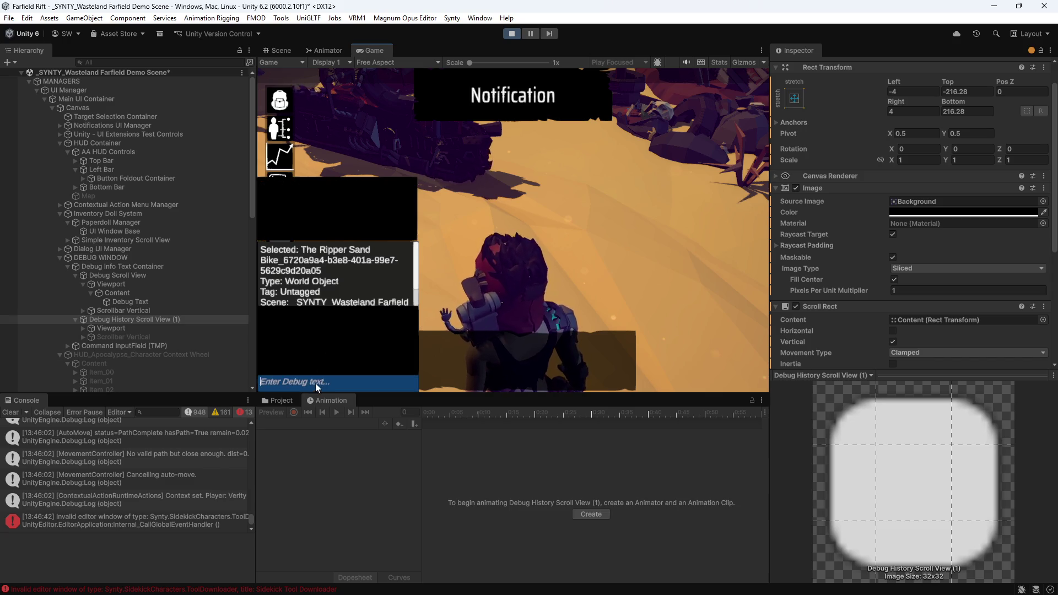
pyautogui.click(316, 381)
pyautogui.write('help')
pyautogui.press('Return')
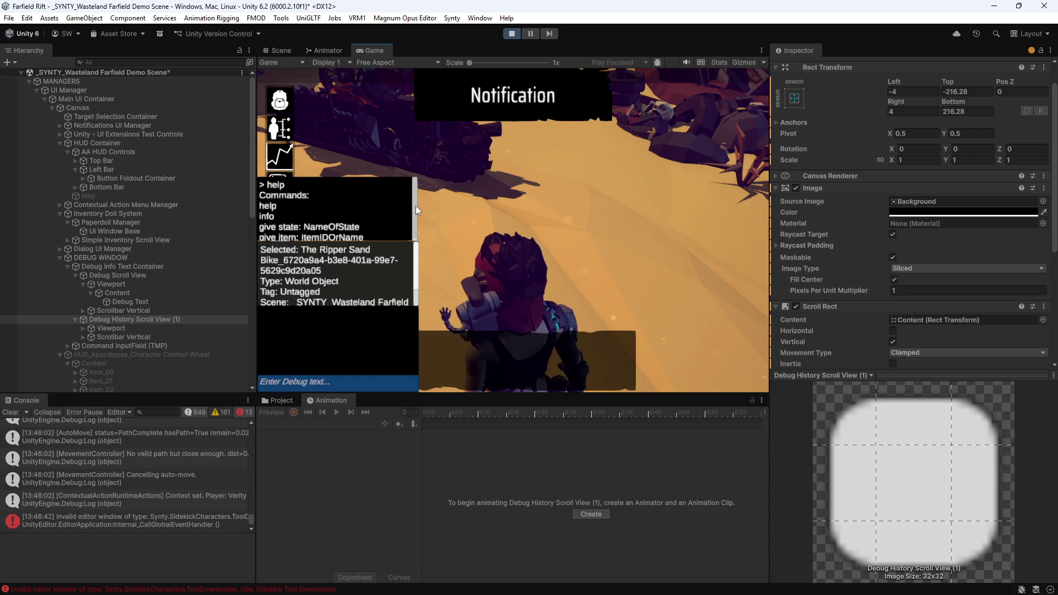
pyautogui.scroll(-1, 415, 206)
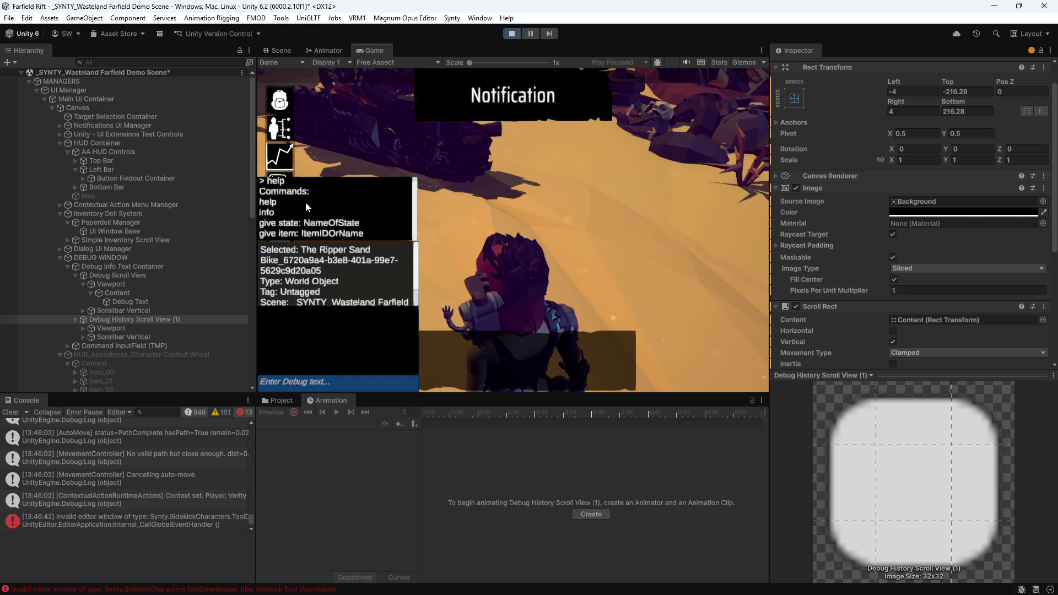
# - Collapse Debug Scroll View and Debug History Scroll View (1), then drag Debug Scroll View below it
pyautogui.click(75, 275)
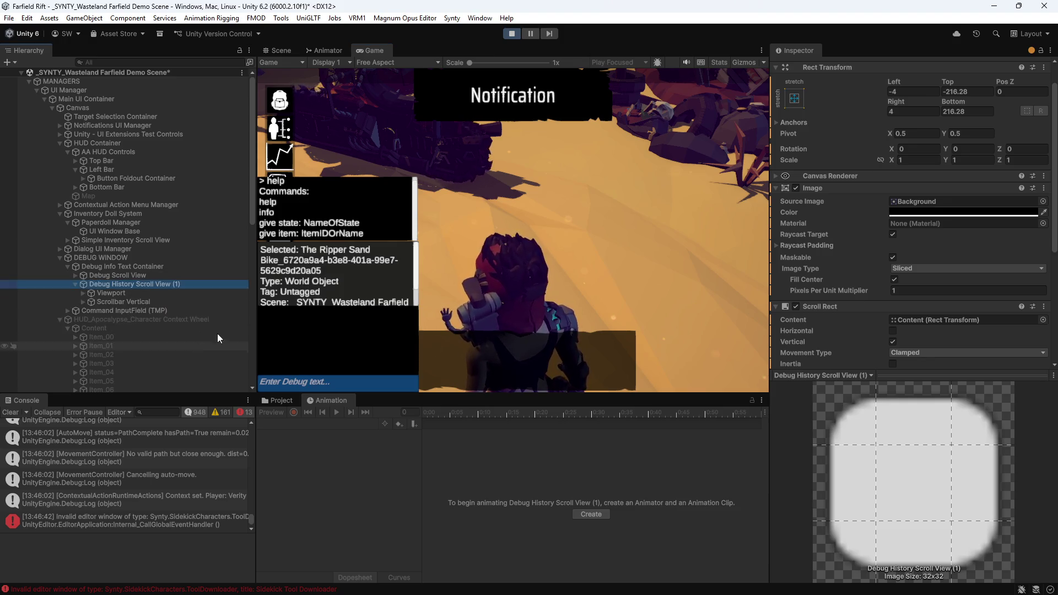
pyautogui.click(75, 285)
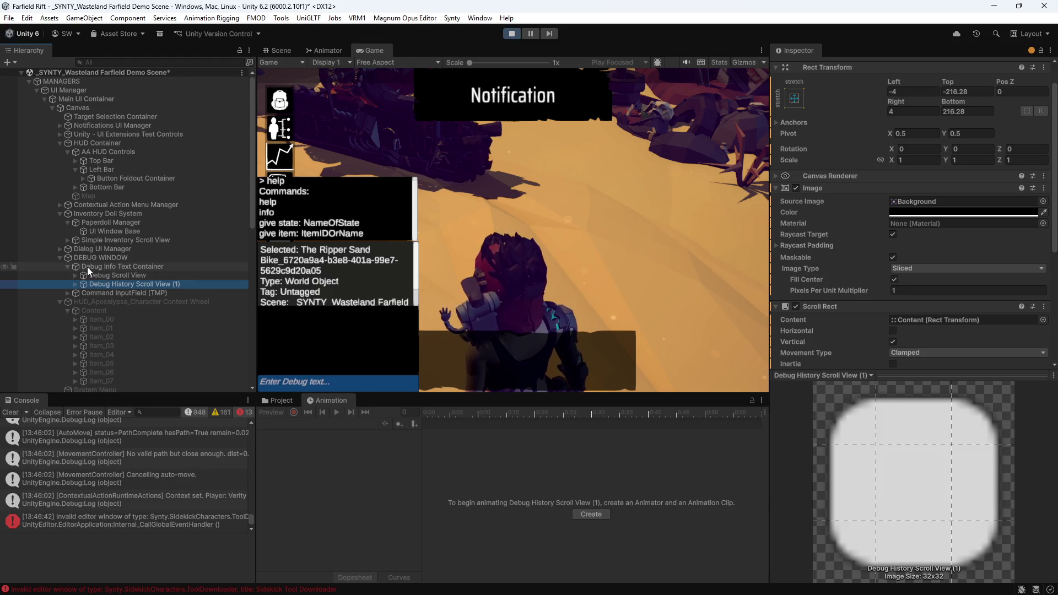
pyautogui.moveTo(100, 275)
pyautogui.mouseDown()
pyautogui.moveTo(108, 291)
pyautogui.moveTo(124, 290)
pyautogui.mouseUp()
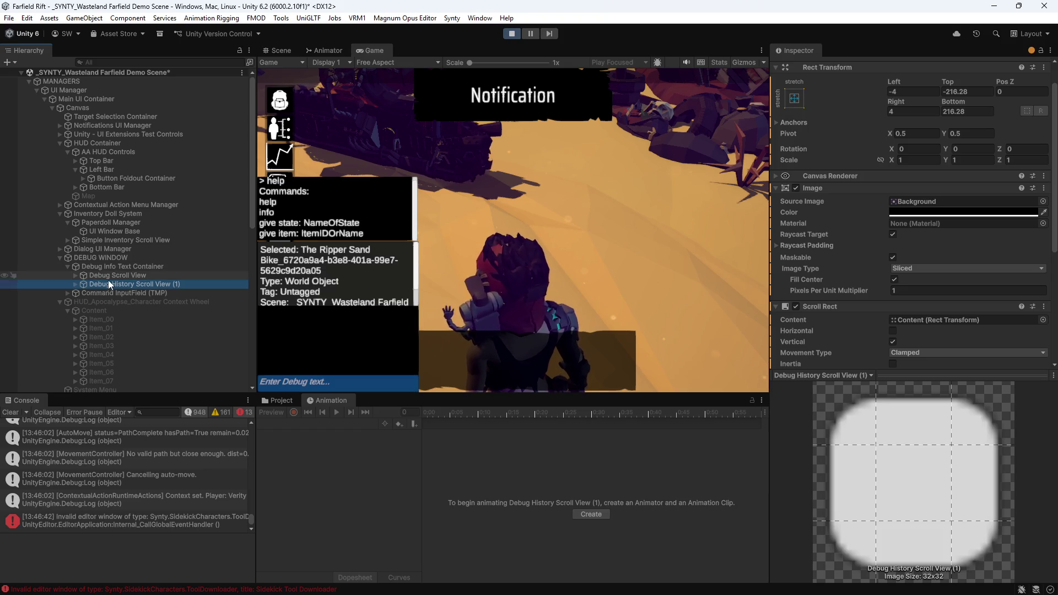
# - Select Debug Scroll View and expand Debug History Scroll View (1) down to its Content
pyautogui.click(106, 275)
pyautogui.click(76, 276)
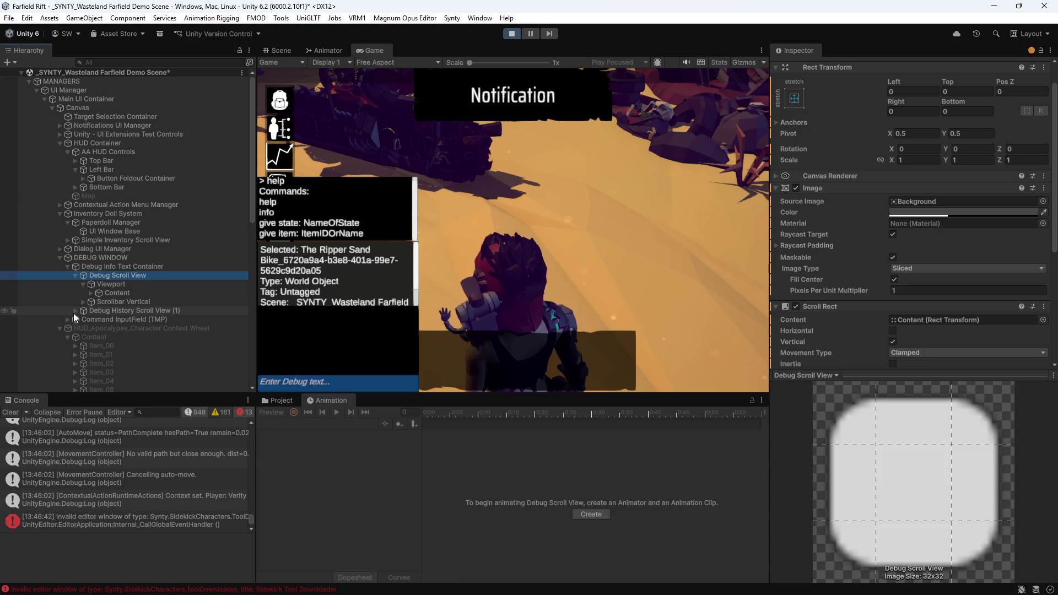
pyautogui.click(76, 311)
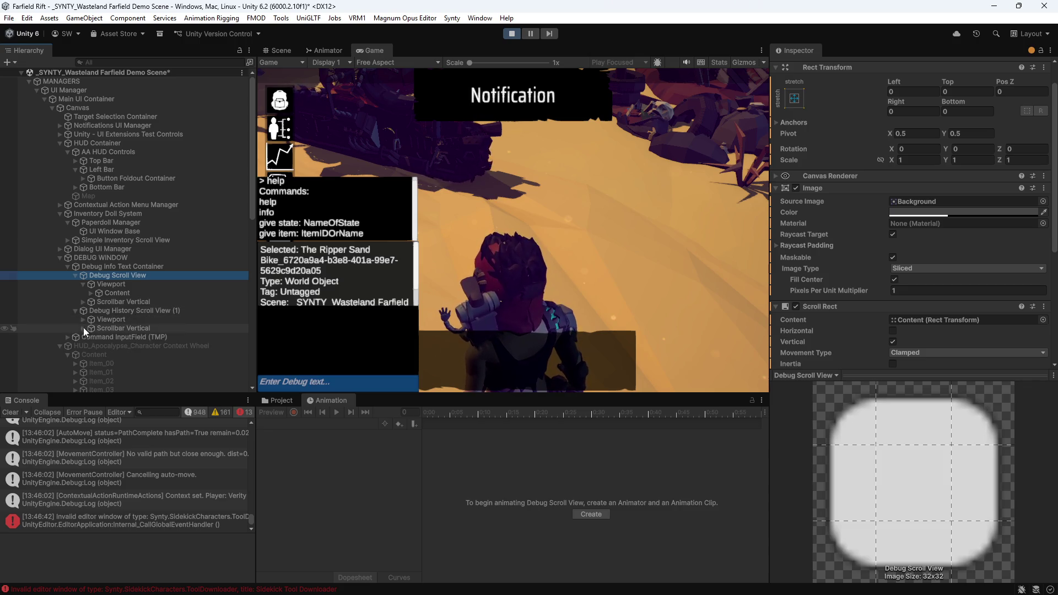
pyautogui.click(83, 319)
pyautogui.click(91, 329)
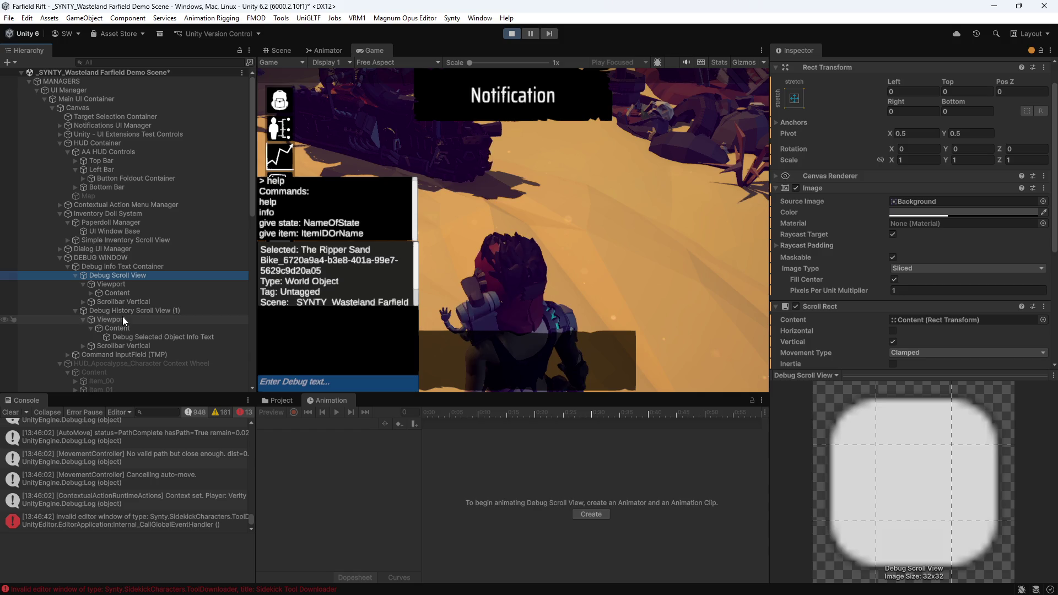
# - Collapse both scroll views, reselect The Ripper Sand Bike, and drag Debug Scroll View back above
pyautogui.click(75, 310)
pyautogui.click(76, 275)
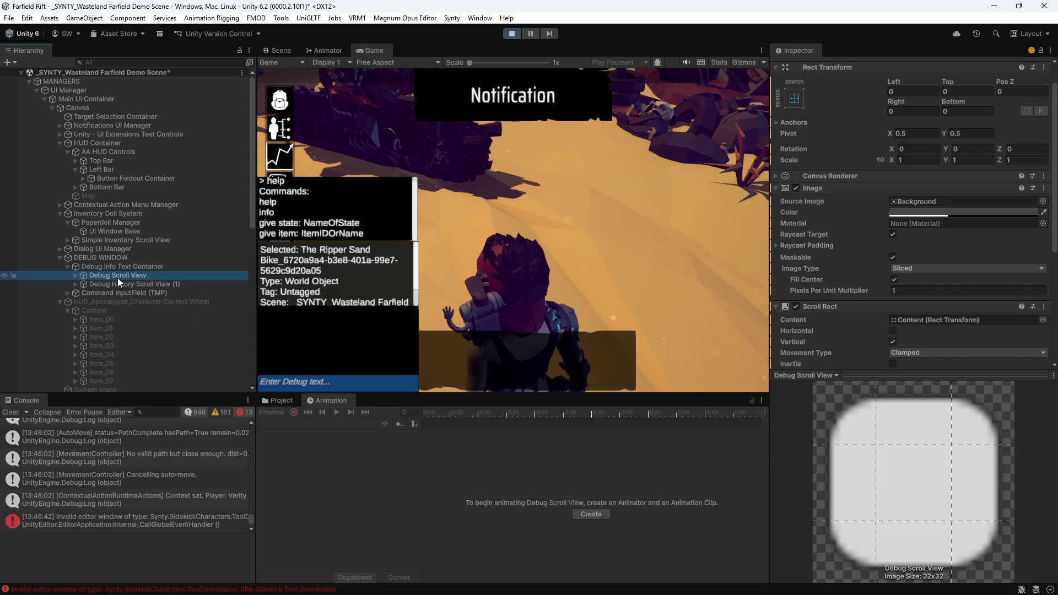
pyautogui.moveTo(109, 273); pyautogui.dragTo(119, 288)
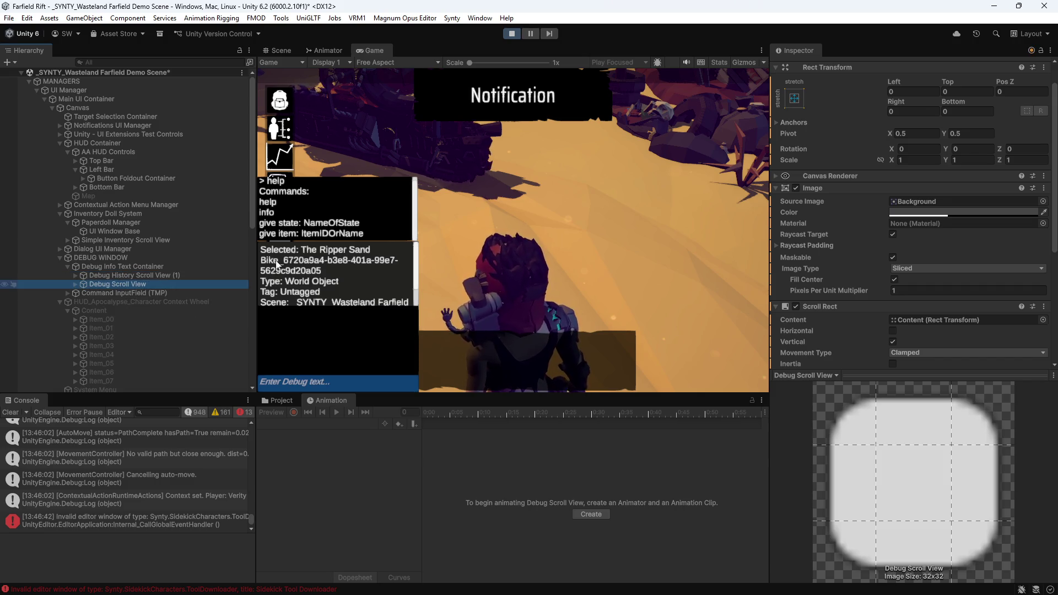
pyautogui.click(517, 289)
pyautogui.click(419, 144)
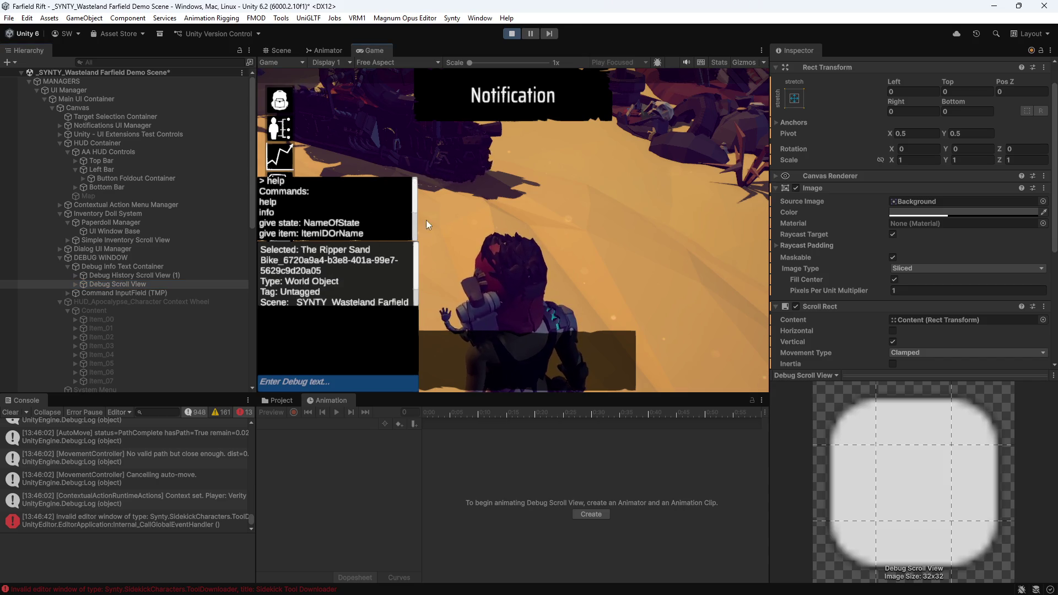
pyautogui.moveTo(150, 289)
pyautogui.mouseDown()
pyautogui.moveTo(131, 283)
pyautogui.moveTo(133, 273)
pyautogui.mouseUp()
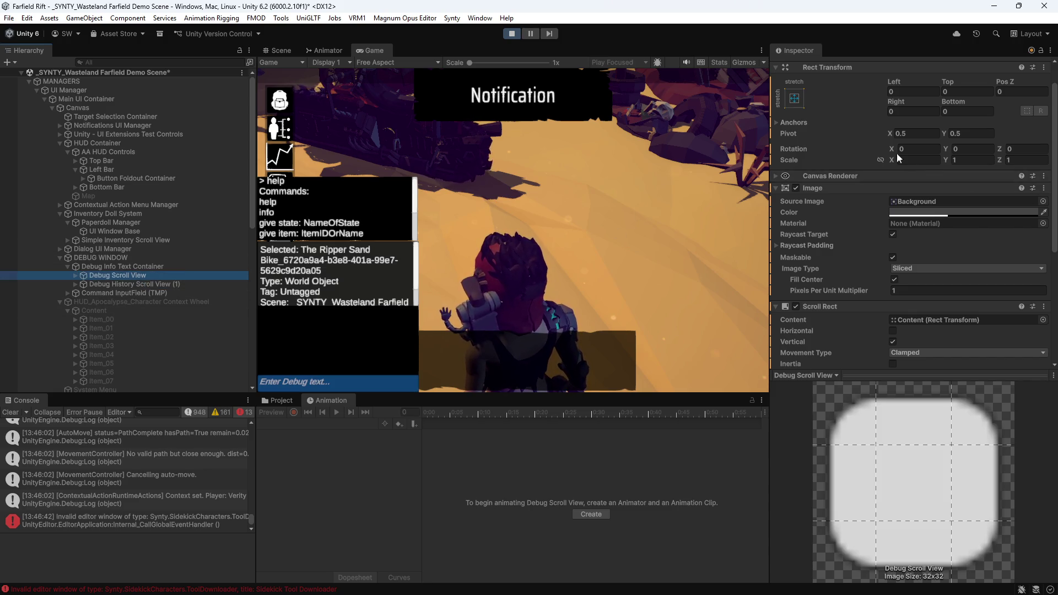
pyautogui.scroll(1, 863, 127)
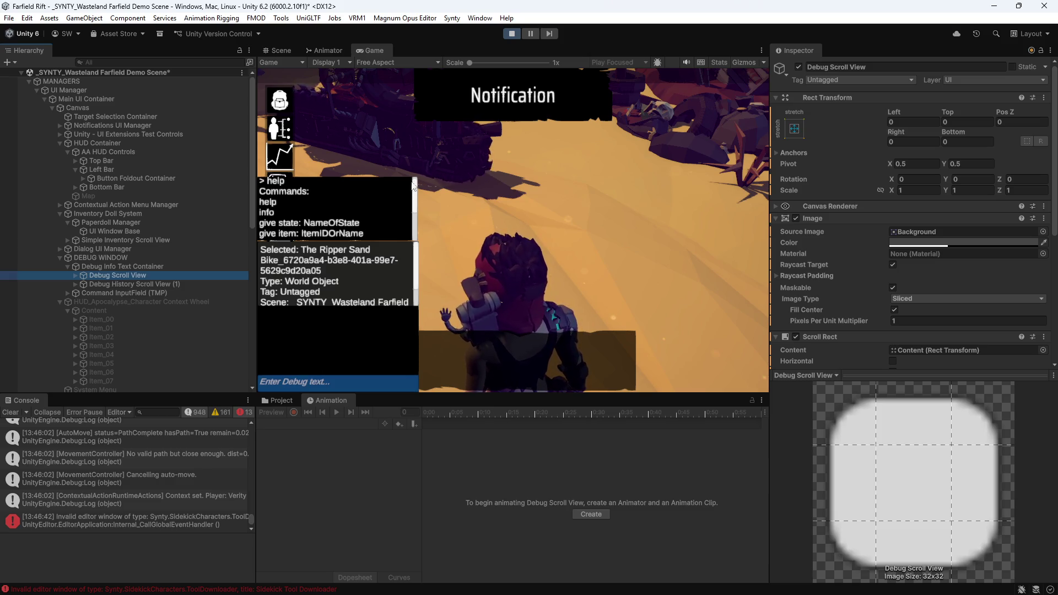
# - Run the info command in the debug console and scroll through its output
pyautogui.click(302, 384)
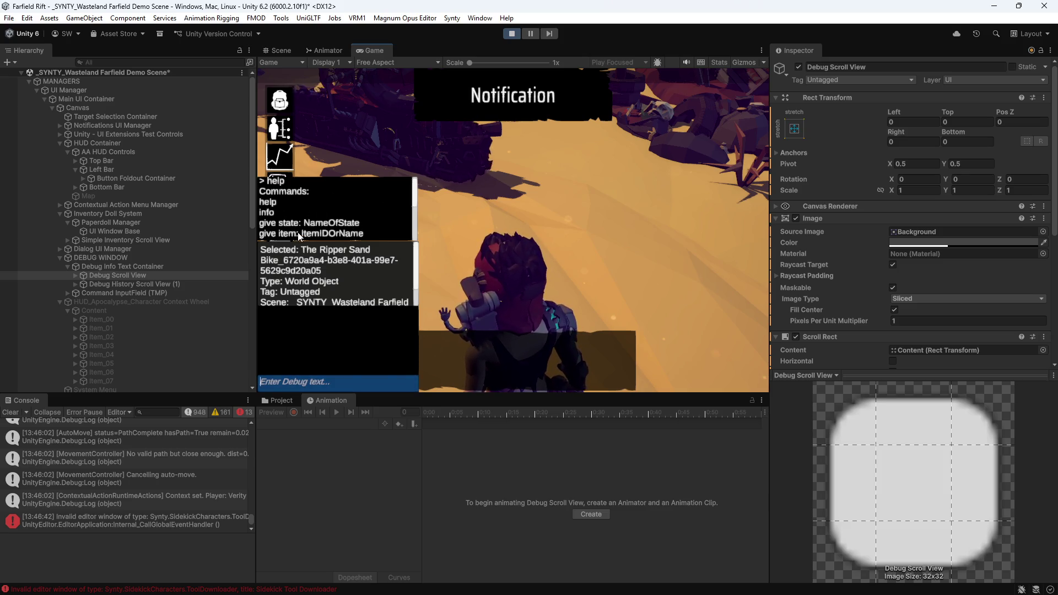
pyautogui.scroll(-1, 307, 237)
pyautogui.scroll(-2, 307, 237)
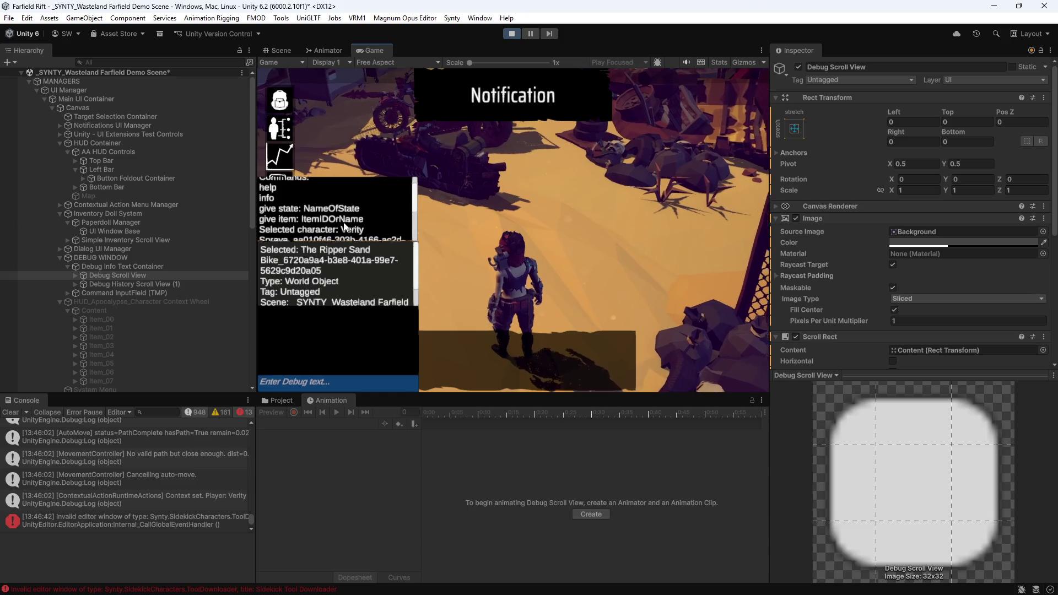
pyautogui.scroll(3, 282, 234)
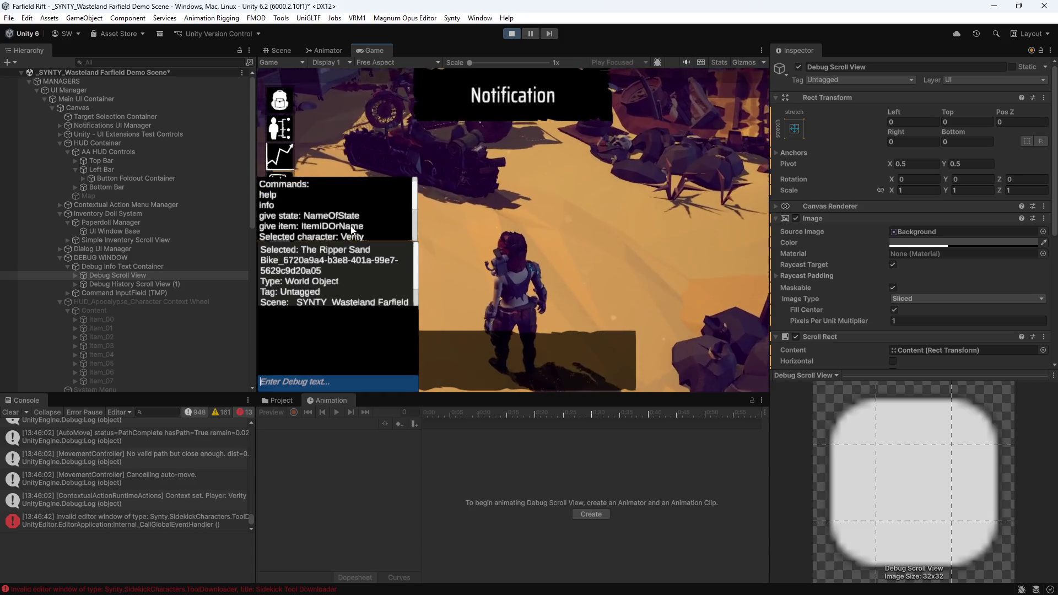
pyautogui.scroll(1, 277, 215)
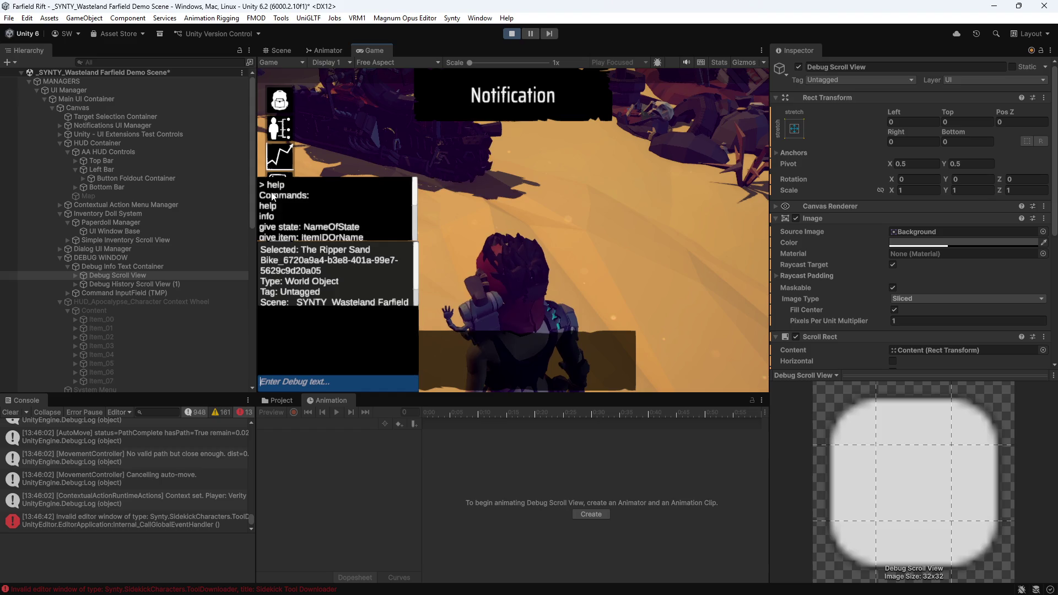
pyautogui.click(333, 378)
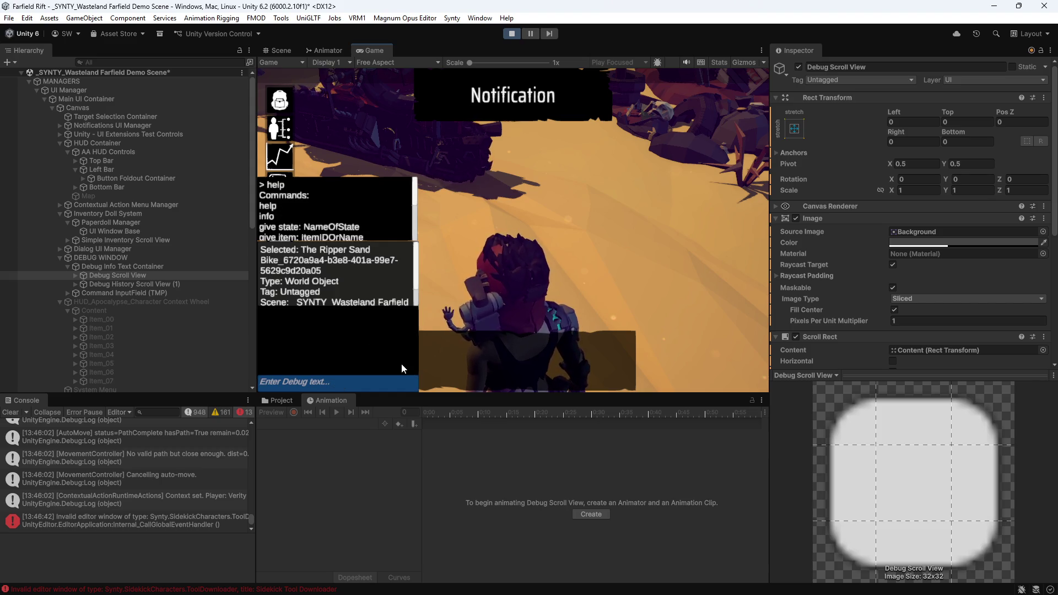
pyautogui.write('info')
pyautogui.press('Return')
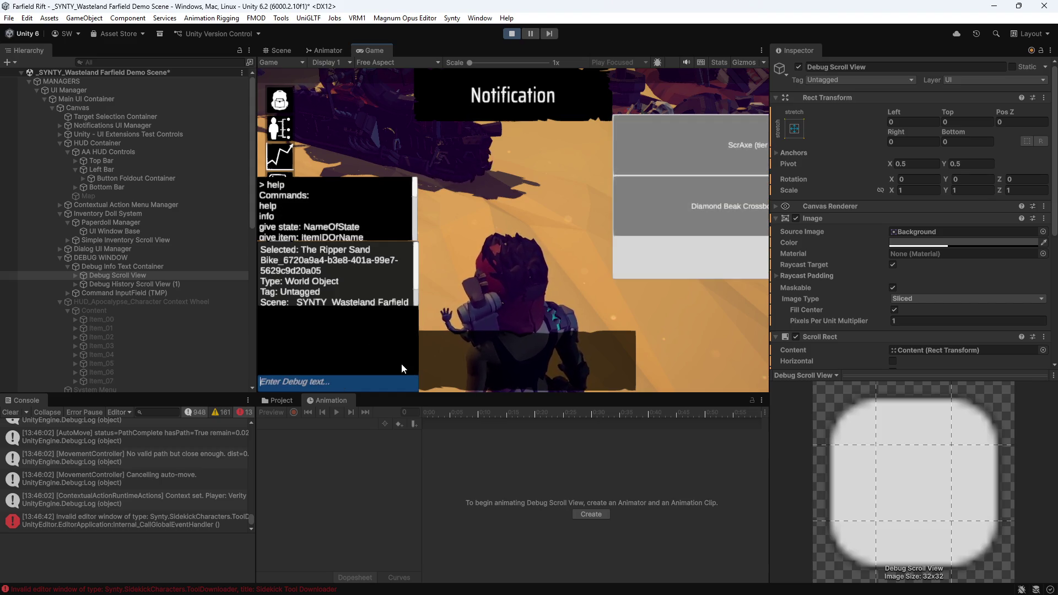
pyautogui.scroll(-3, 355, 204)
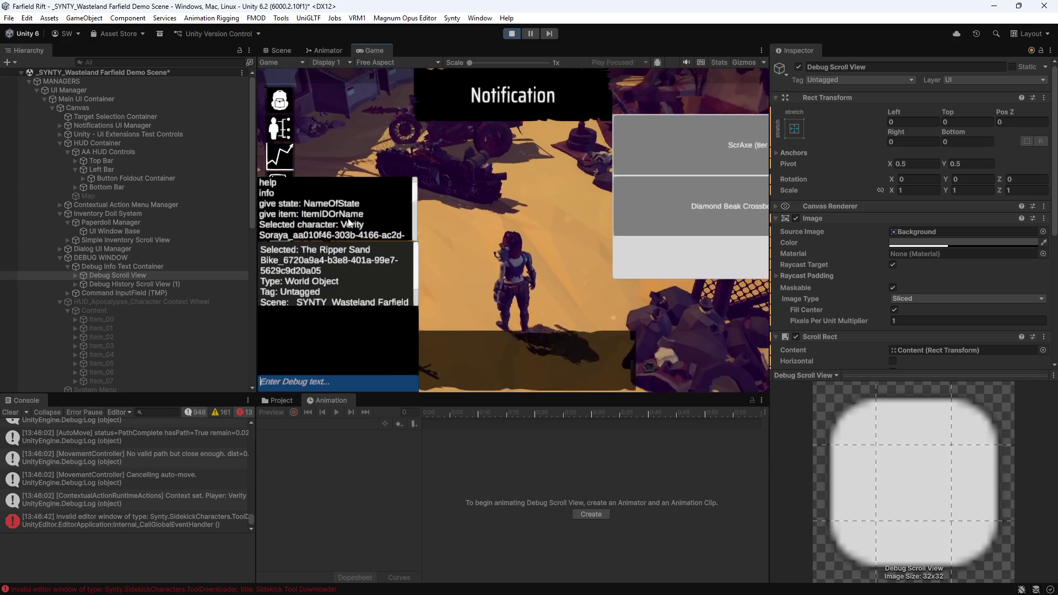
pyautogui.scroll(-5, 335, 238)
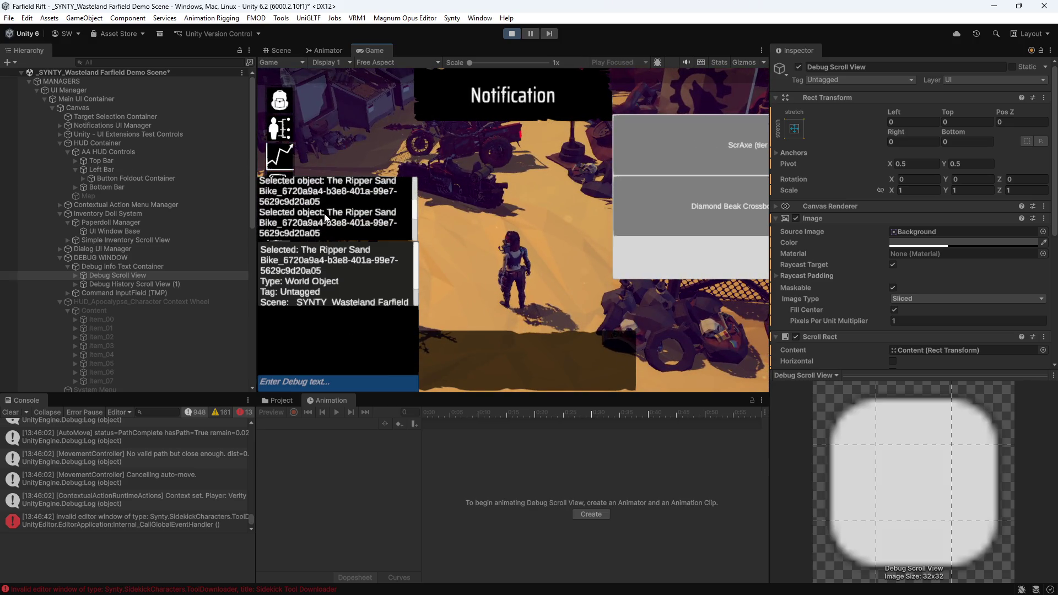
pyautogui.scroll(-5, 306, 237)
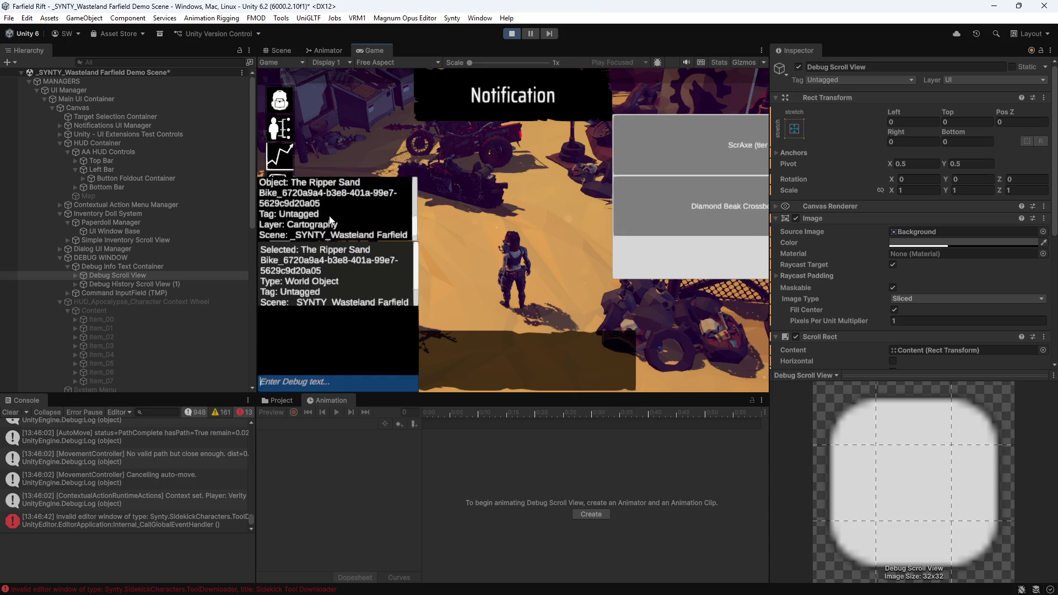
pyautogui.scroll(-1, 318, 227)
pyautogui.scroll(-3, 328, 284)
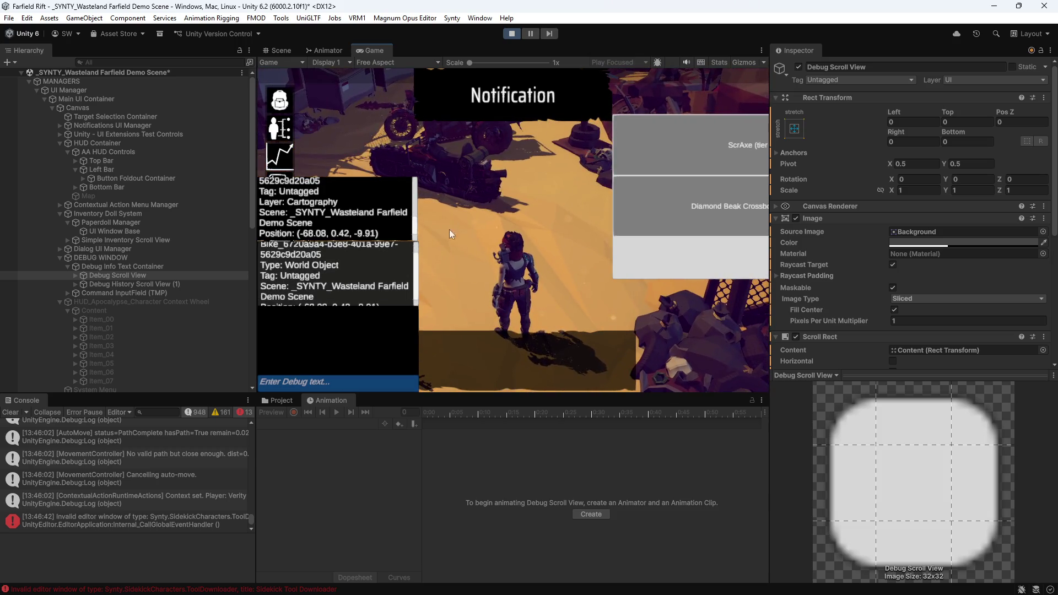
# - Clear the debug log and maximize the Game view to fill the editor
pyautogui.write('clear')
pyautogui.press('Return')
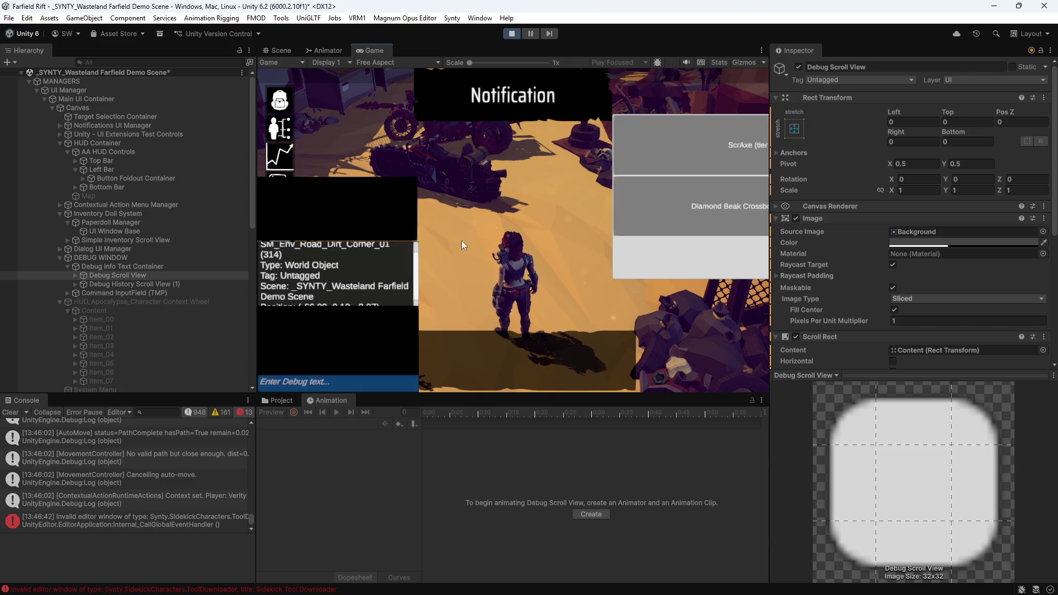
pyautogui.doubleClick(462, 48)
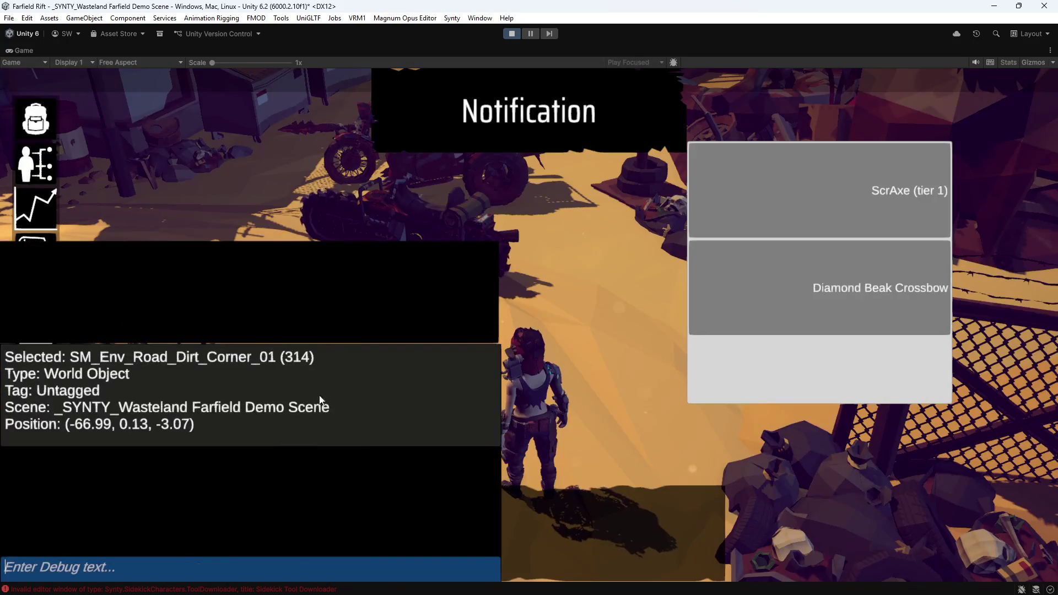
# - Pick the fence, bike, ground, standing light, road corner, scrap pile and trash pile
pyautogui.click(314, 378)
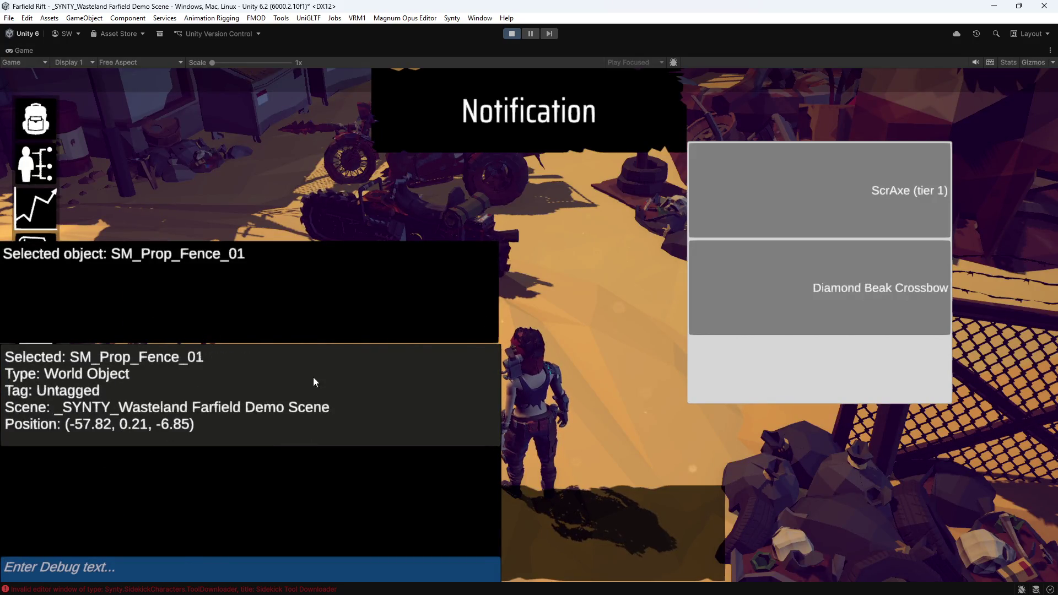
pyautogui.click(459, 190)
pyautogui.click(593, 262)
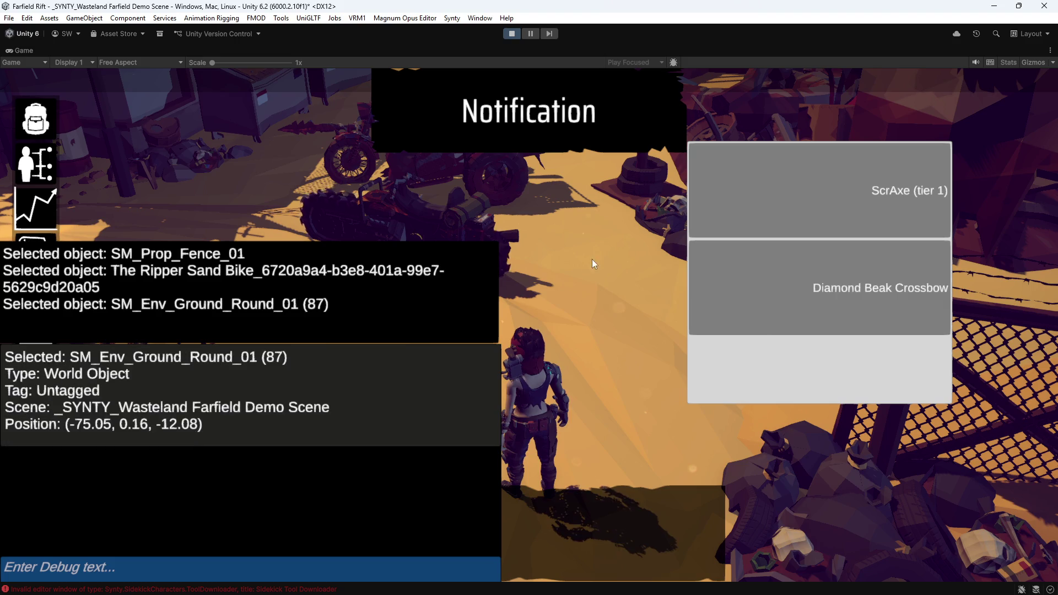
pyautogui.click(660, 171)
pyautogui.click(664, 337)
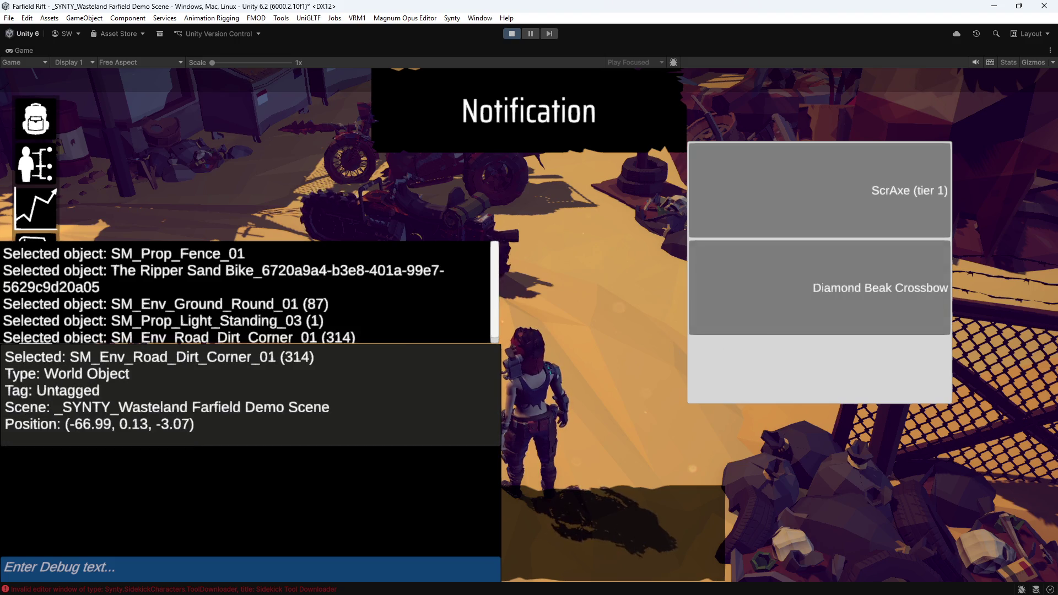
pyautogui.click(1011, 178)
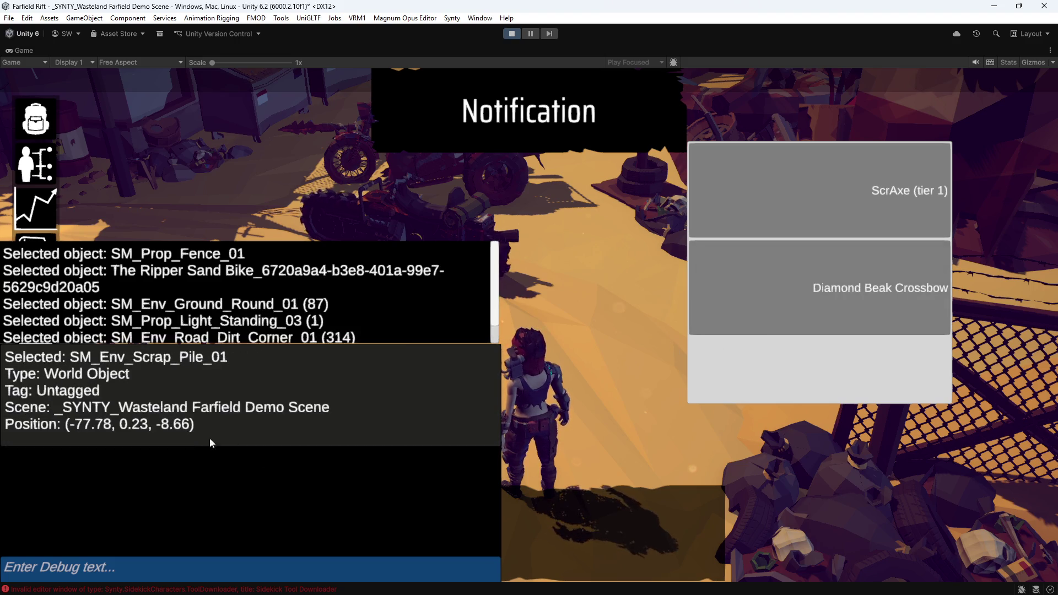
pyautogui.click(830, 498)
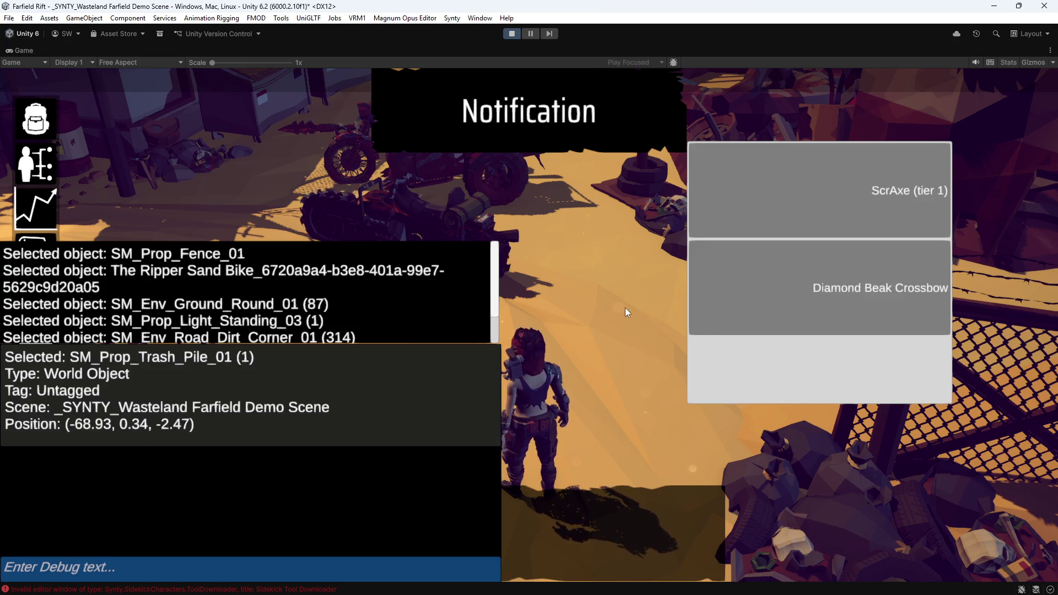
# - Face The Ripper Sand Bike, bring up its Mount interaction menu, and dismiss the weapon item panel
pyautogui.moveTo(601, 272); pyautogui.dragTo(90, 530)
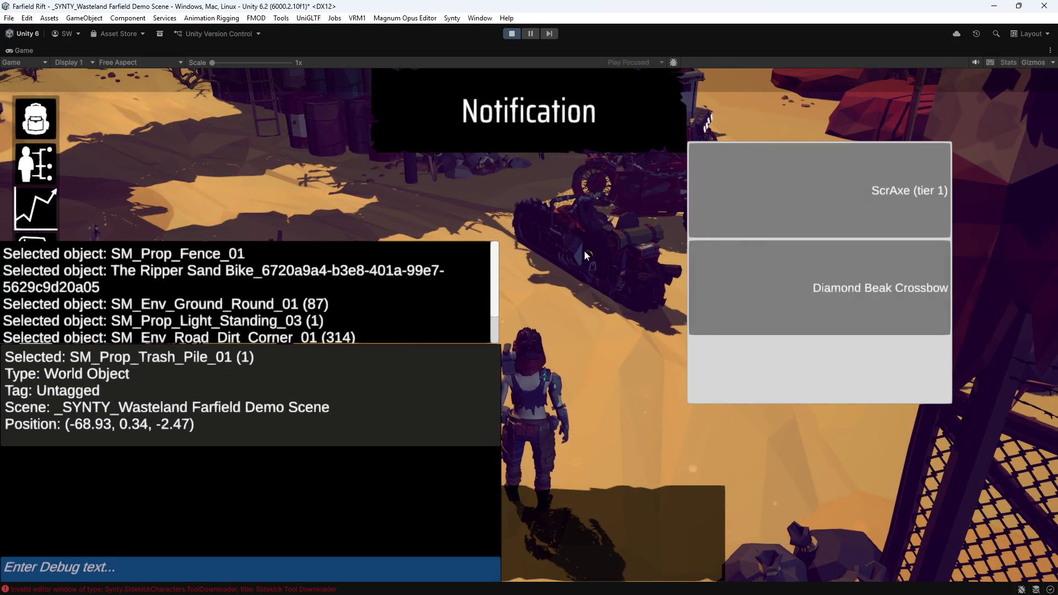
pyautogui.click(569, 244)
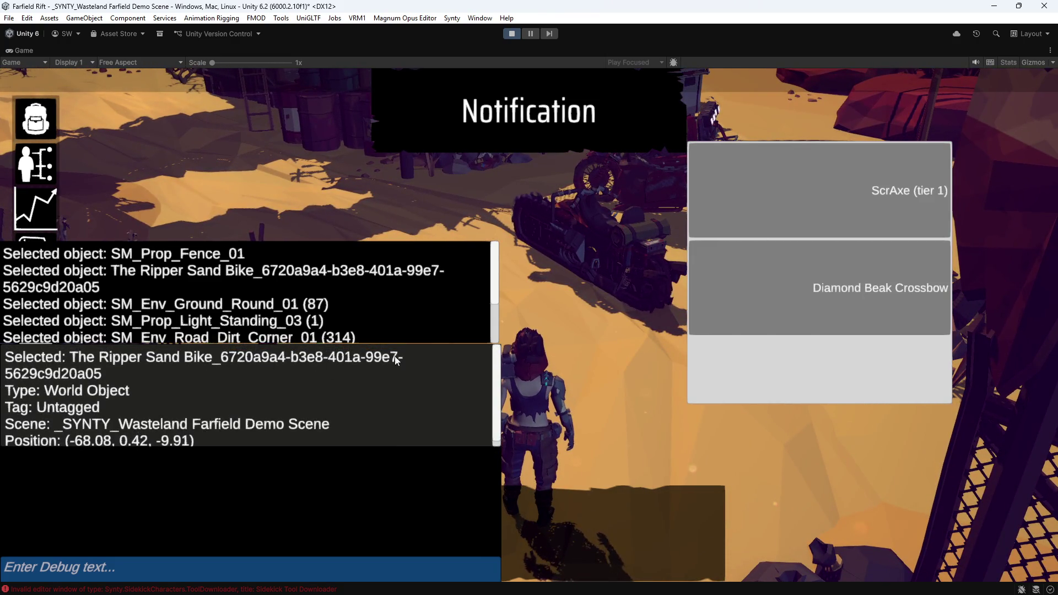
pyautogui.scroll(-3, 323, 304)
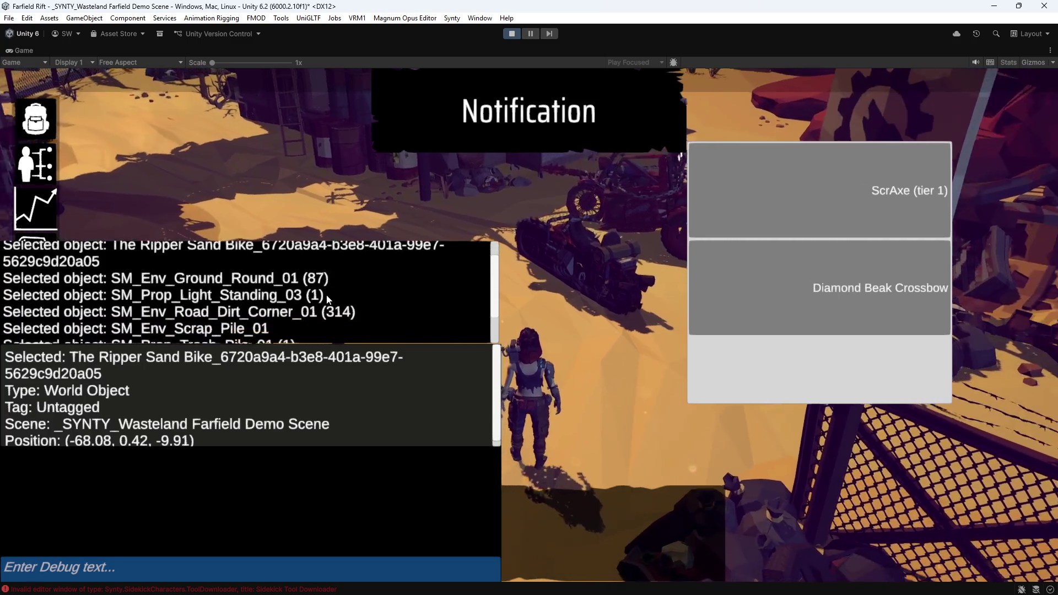
pyautogui.scroll(-1, 322, 295)
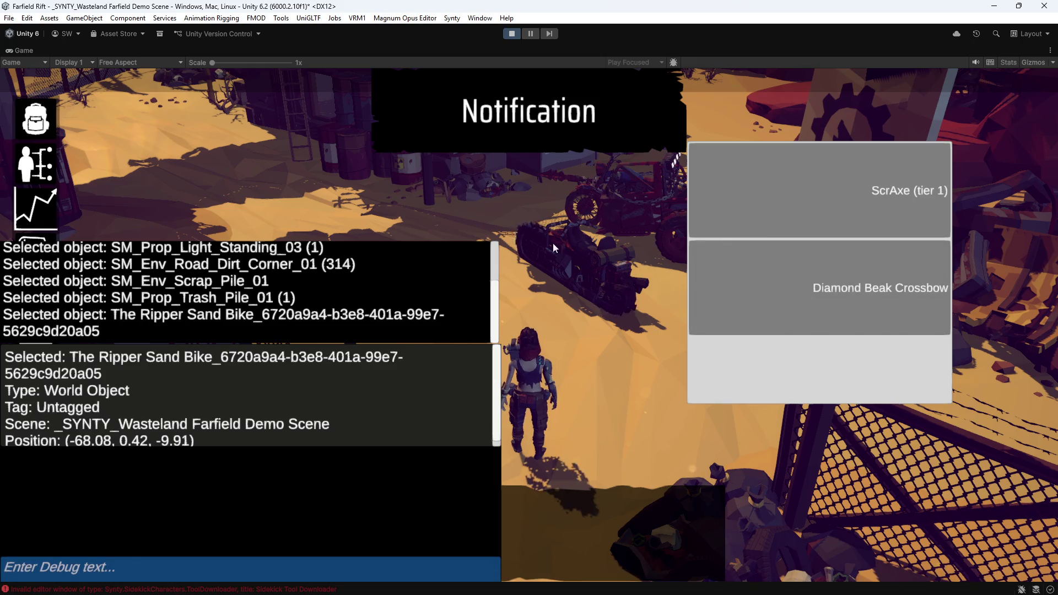
pyautogui.rightClick(563, 253)
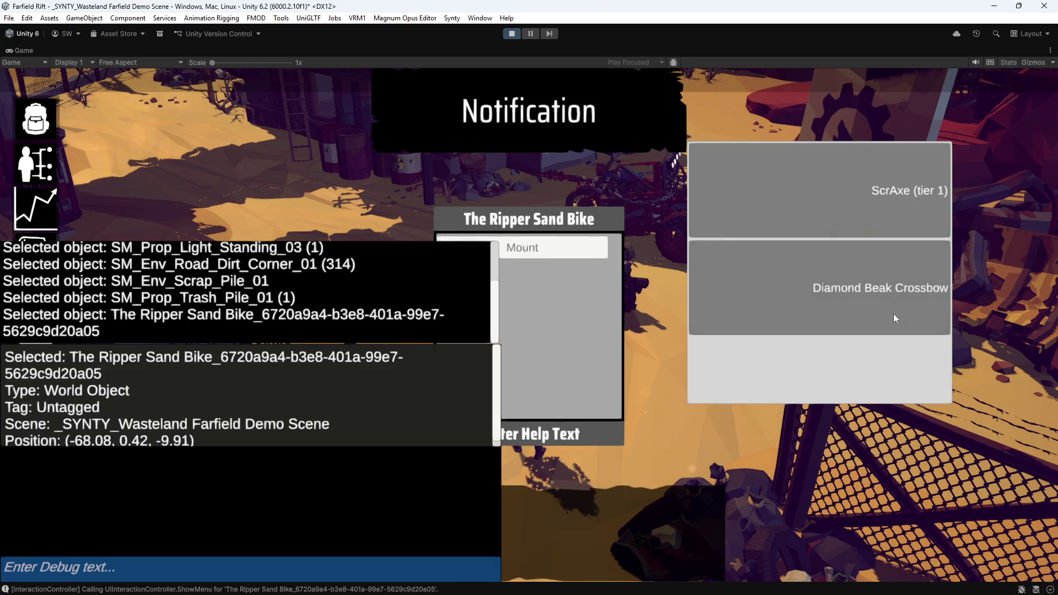
pyautogui.click(858, 477)
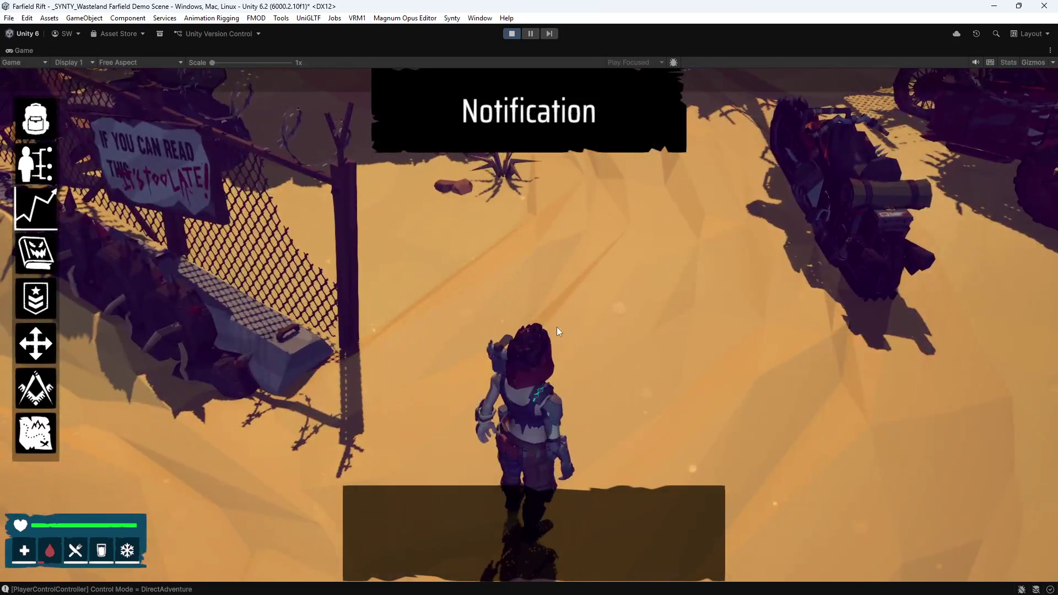
# - Run the character with WASD from the bike to the red rock wall, then restore the editor layout
pyautogui.press('s')
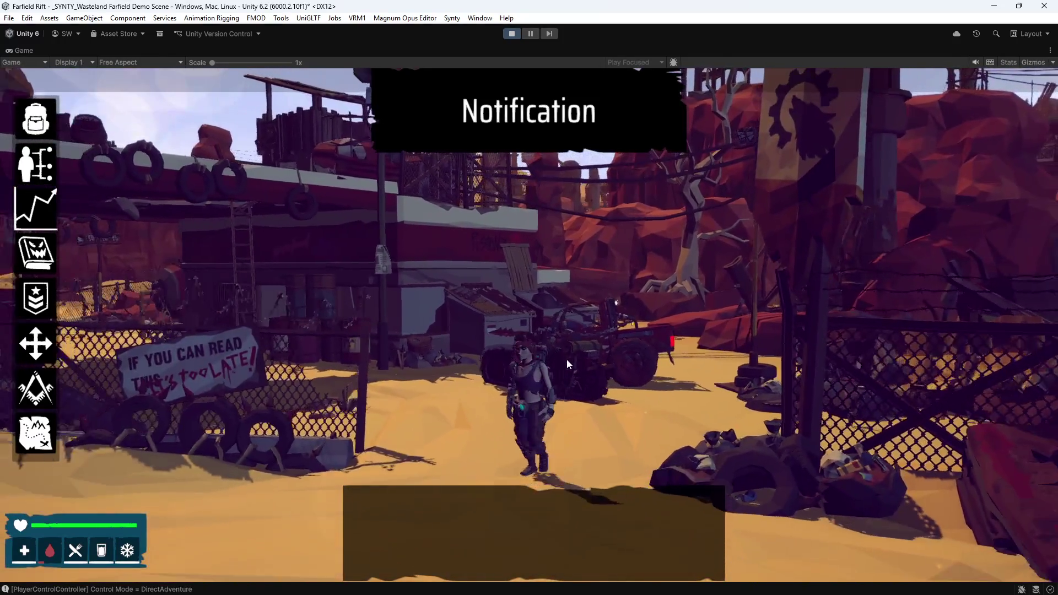
pyautogui.press('w')
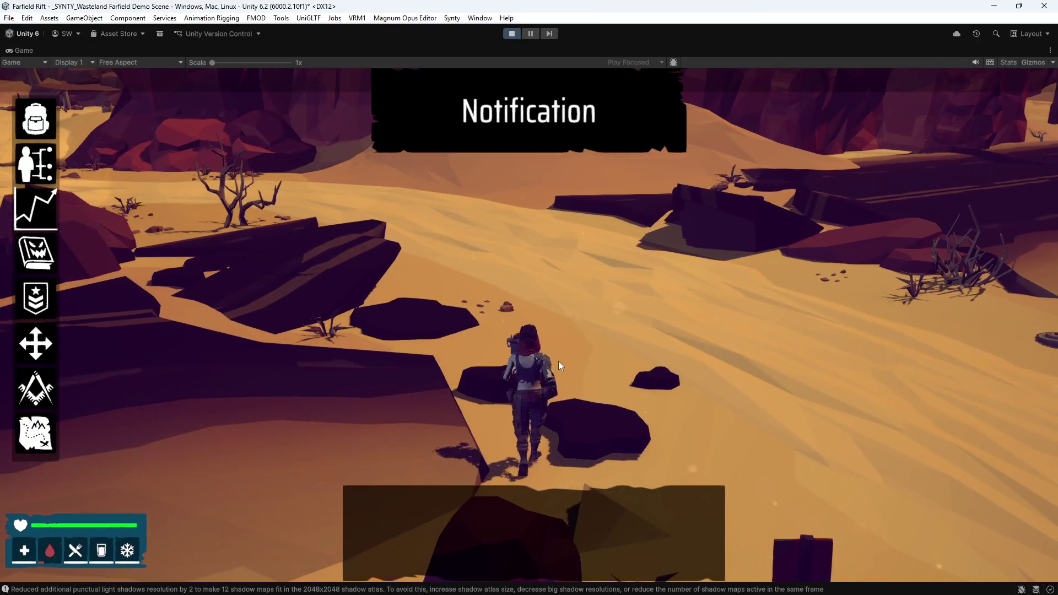
pyautogui.press('a')
pyautogui.press('w')
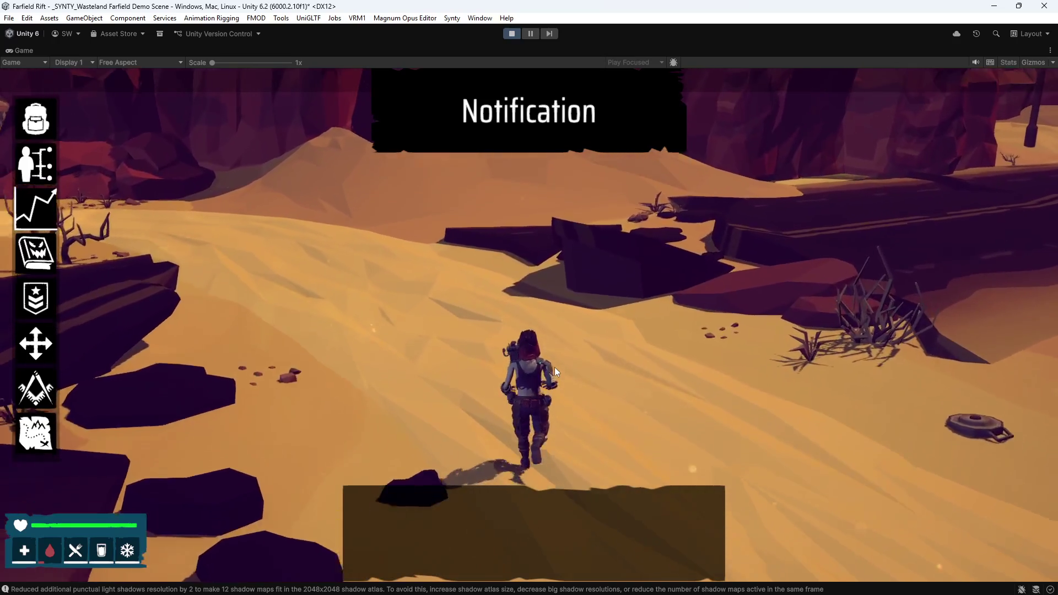
pyautogui.press('w')
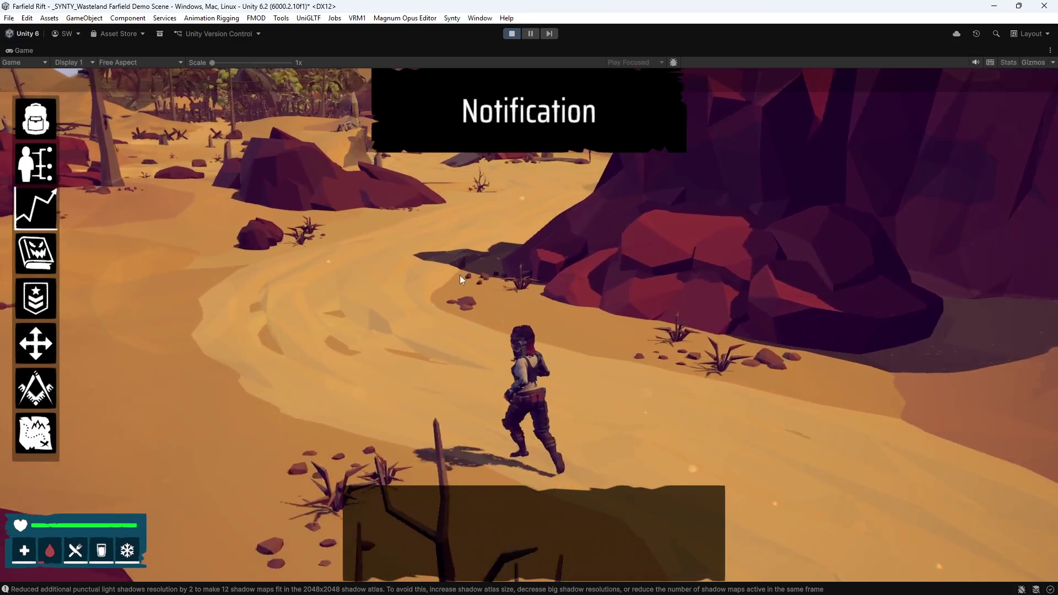
pyautogui.press('d')
pyautogui.press('a')
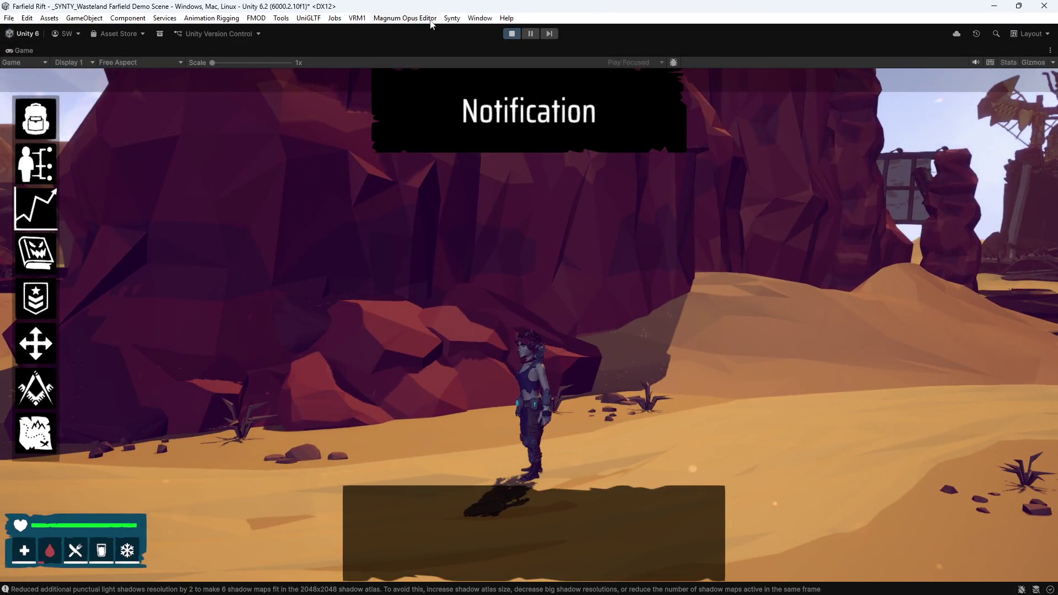
pyautogui.hotkey('shift', 'space')
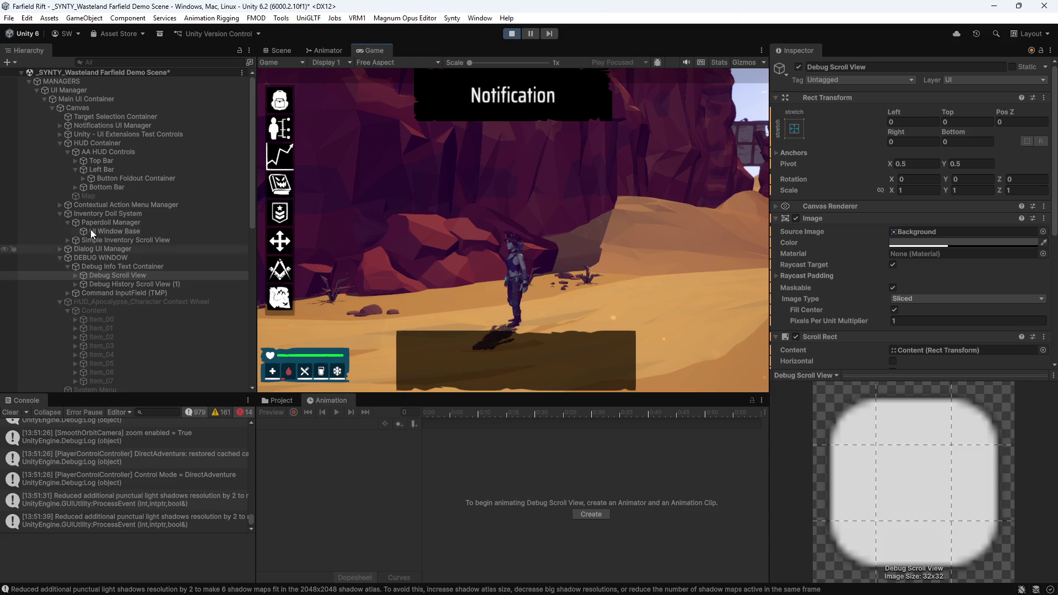
# - Raise the Audio Manager's Audio Source volume from 0 to 0.125
pyautogui.scroll(-5, 77, 294)
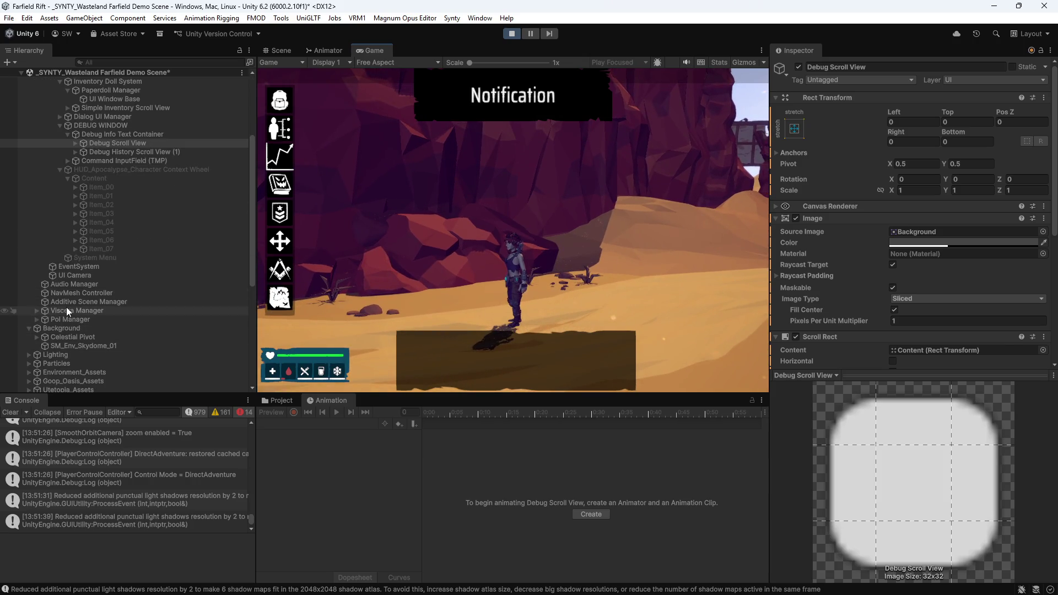
pyautogui.click(72, 284)
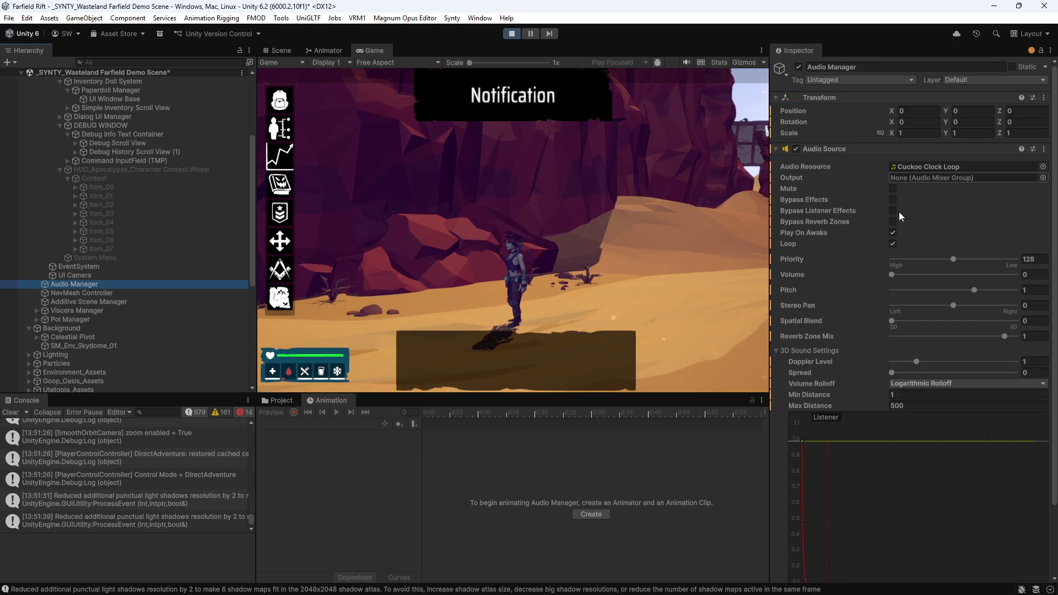
pyautogui.moveTo(913, 278); pyautogui.dragTo(915, 279)
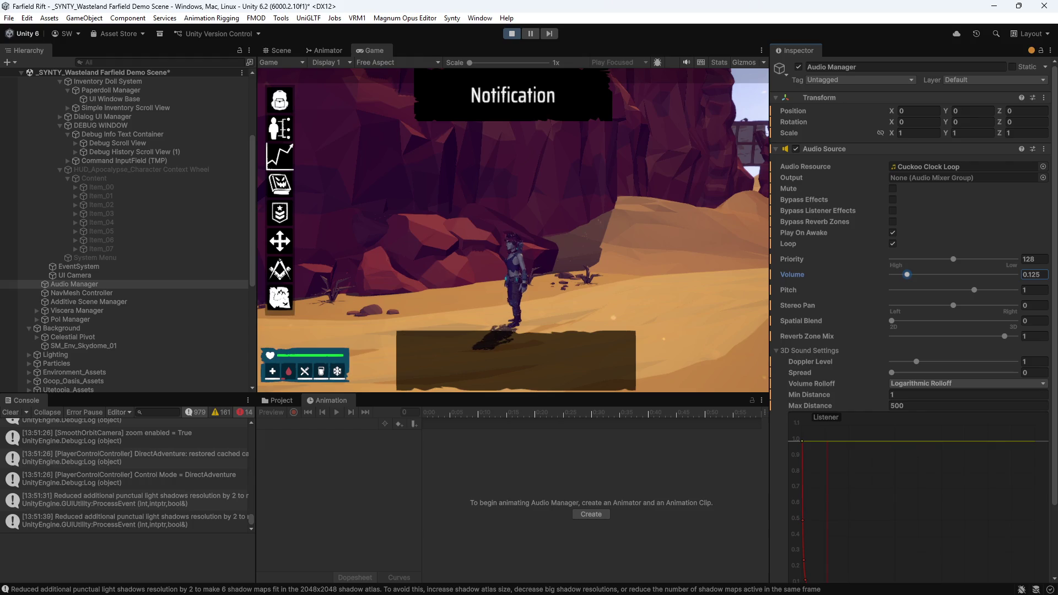
# - Send the character running toward the red cliff and across the sand, then stop the game
pyautogui.click(704, 223)
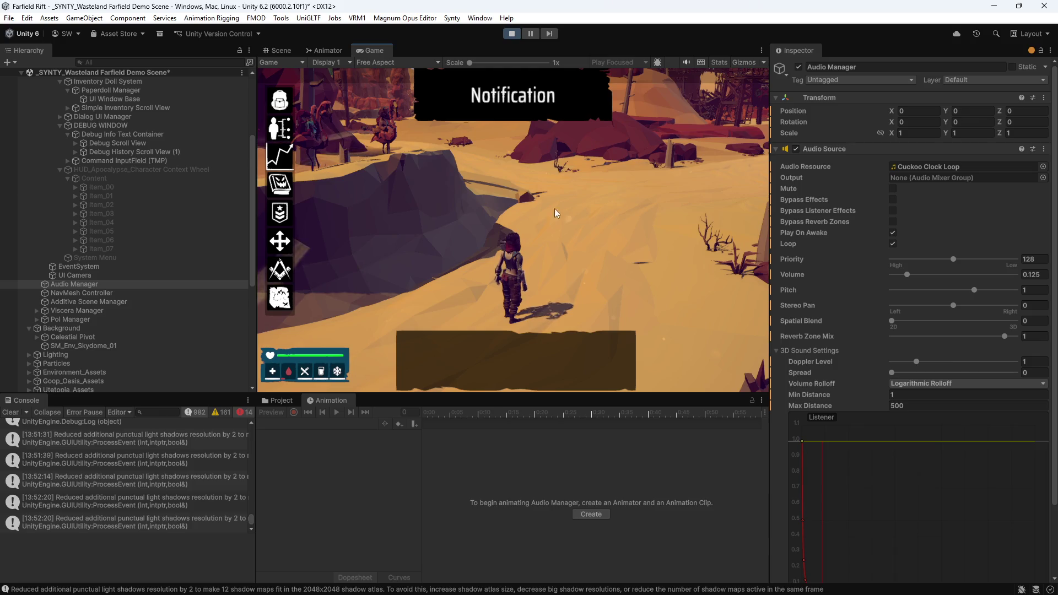
pyautogui.click(515, 211)
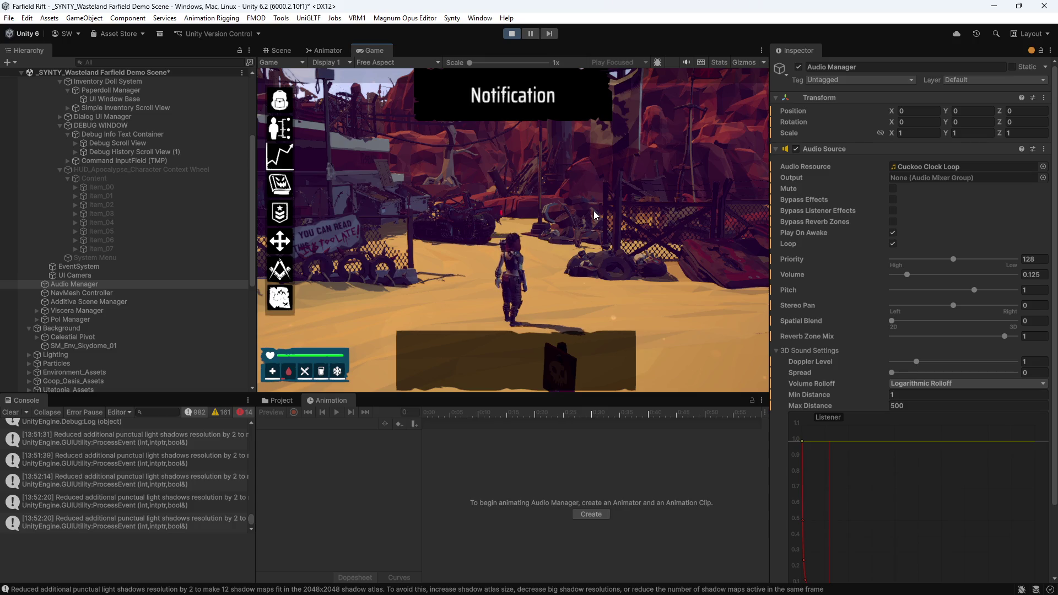
pyautogui.click(512, 34)
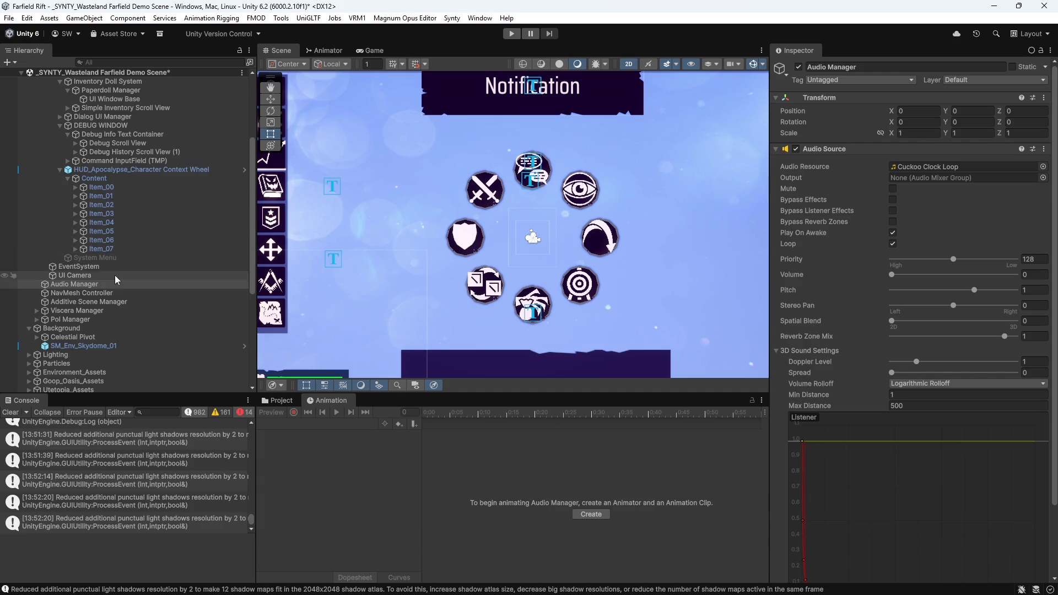
# - Launch the Magnum Opus Editor window from the menu bar, showing the Celestial System Designer
pyautogui.scroll(-3, 75, 336)
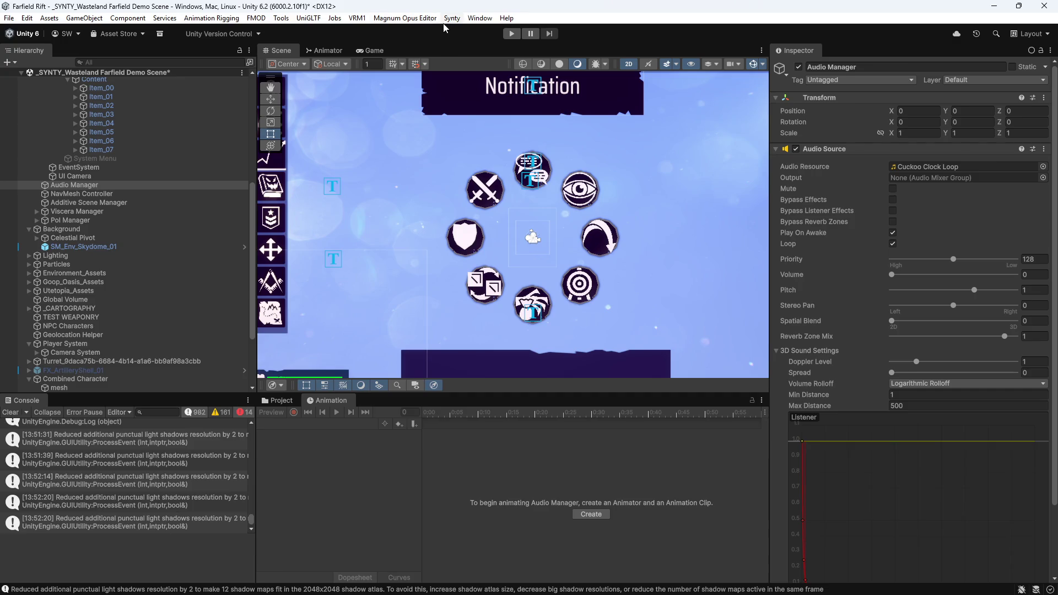
pyautogui.click(425, 18)
pyautogui.click(411, 43)
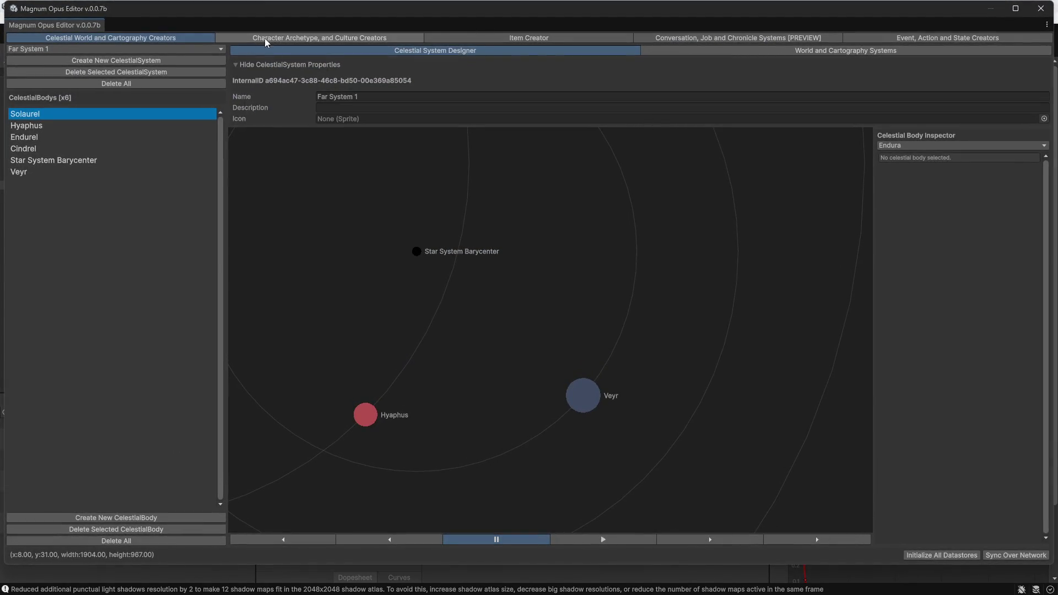
# - Show The Ripper Sand Bike's Interaction System settings in the item creator
pyautogui.click(301, 36)
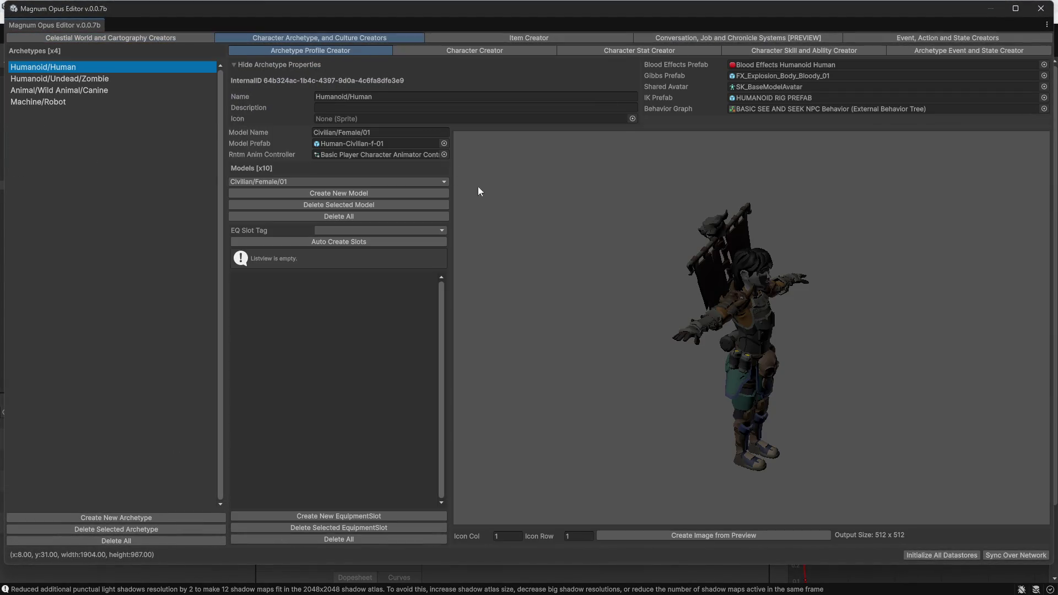
pyautogui.click(506, 38)
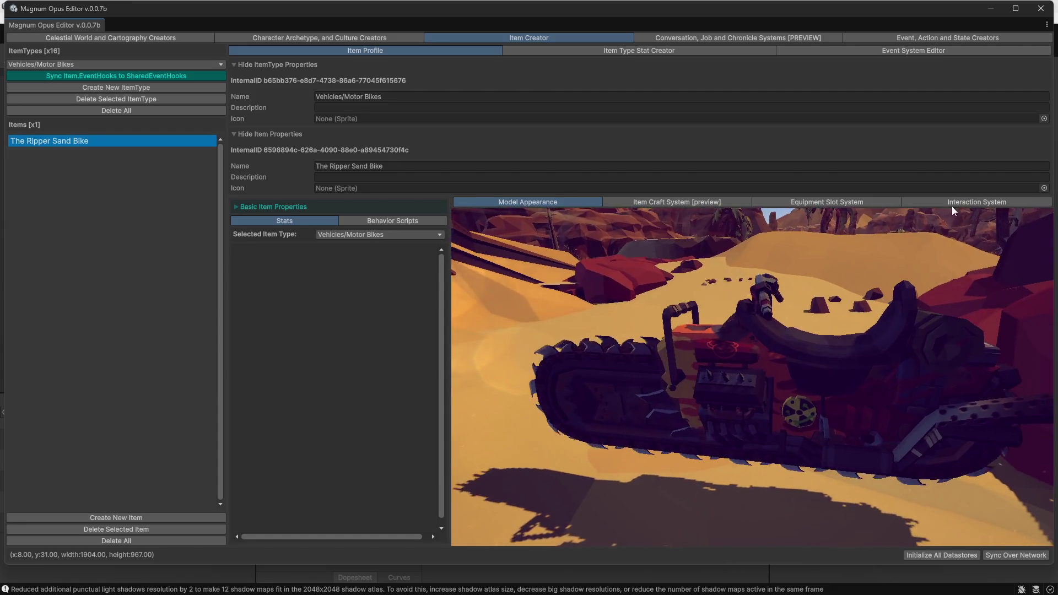
pyautogui.click(940, 202)
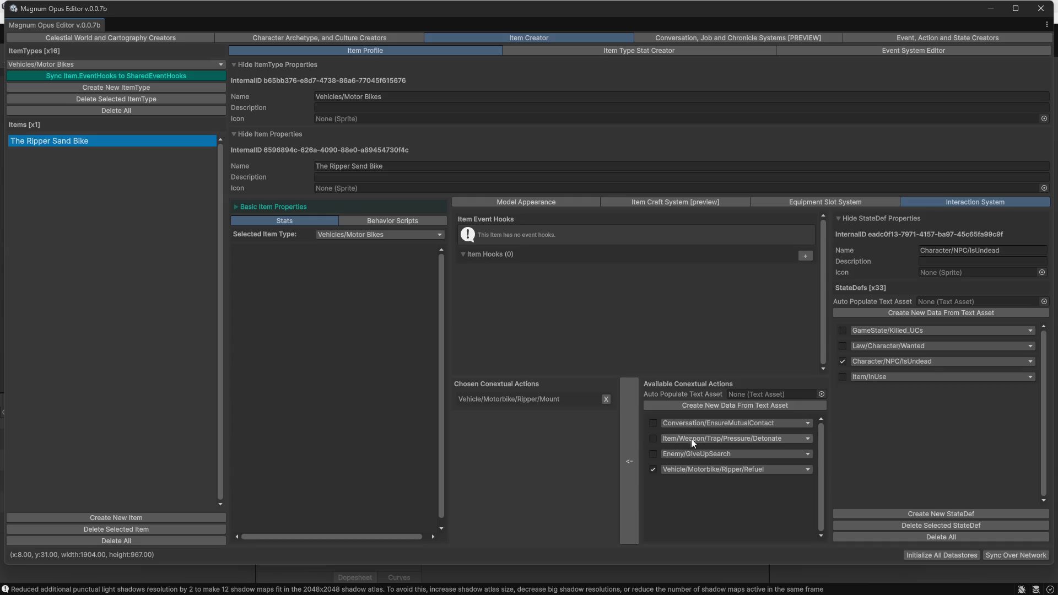
# - Add Vehicle/Motorbike/Ripper/Refuel to the bike's chosen contextual actions alongside Mount
pyautogui.click(707, 472)
pyautogui.moveTo(688, 483)
pyautogui.moveTo(767, 484)
pyautogui.moveTo(841, 486)
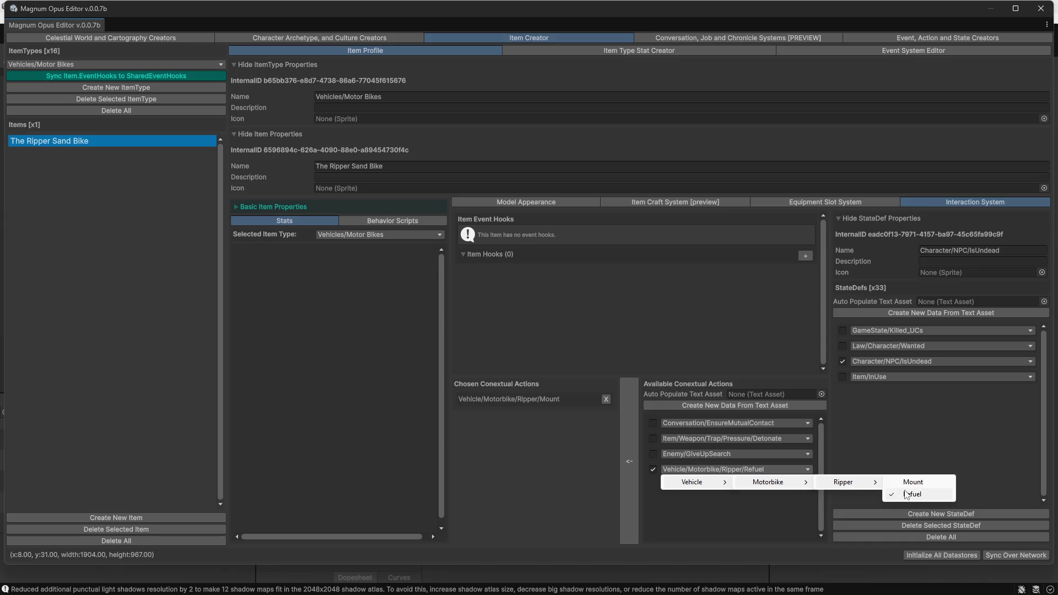
pyautogui.click(919, 496)
pyautogui.click(631, 440)
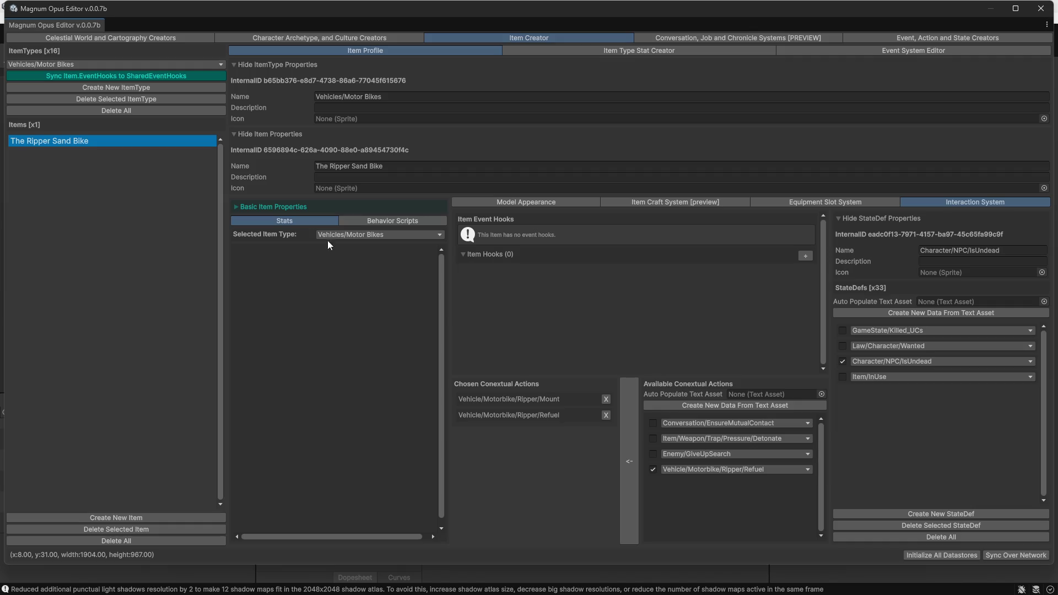
pyautogui.click(103, 38)
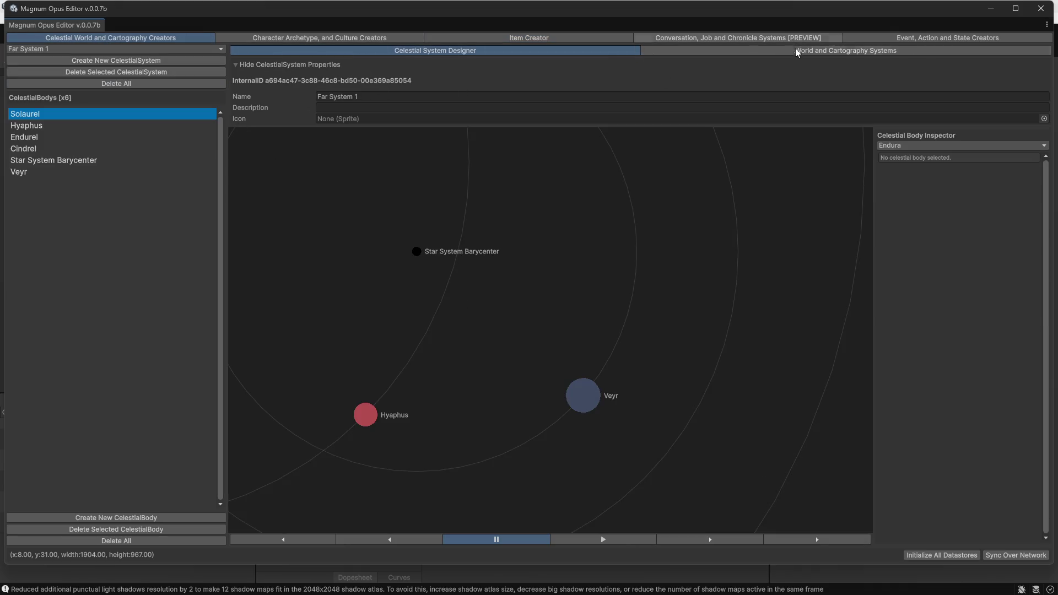
# - Scan loaded scenes in the World Scene Item Manager, adding 1 item and updating 59
pyautogui.click(803, 50)
pyautogui.scroll(-4, 562, 438)
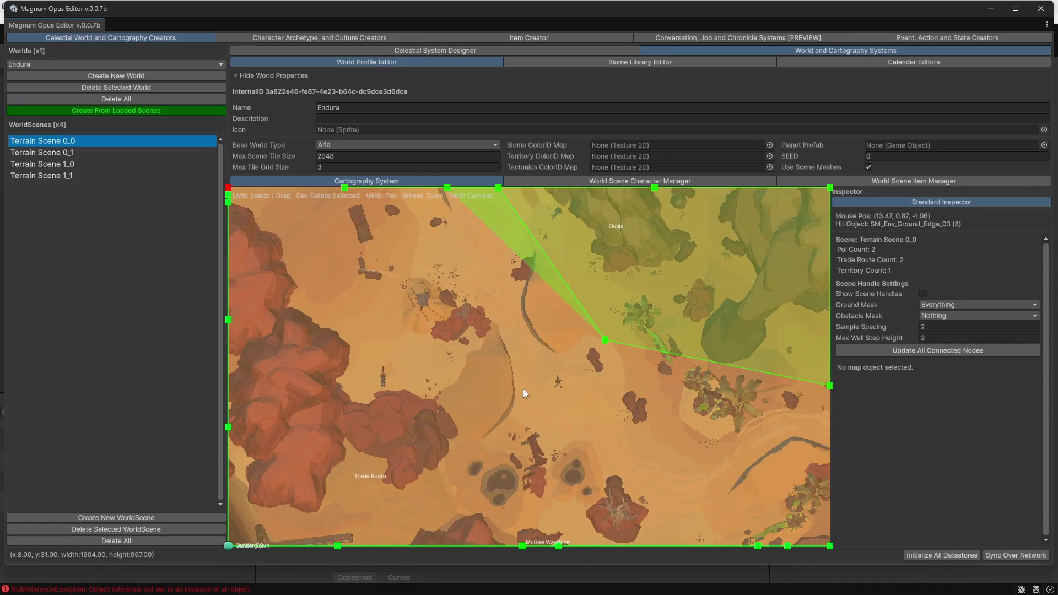
pyautogui.scroll(-5, 554, 441)
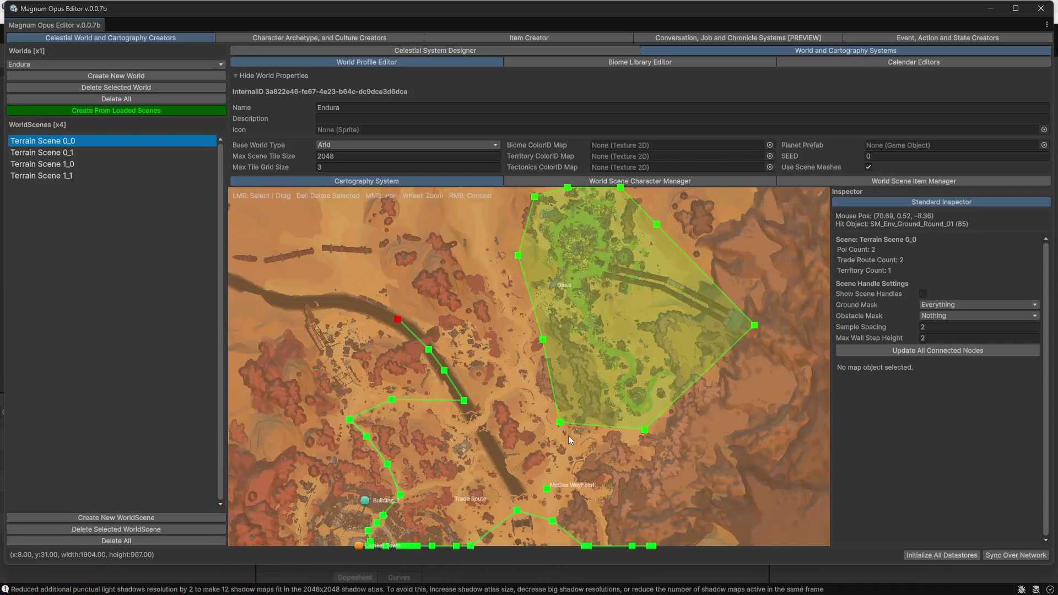
pyautogui.click(891, 181)
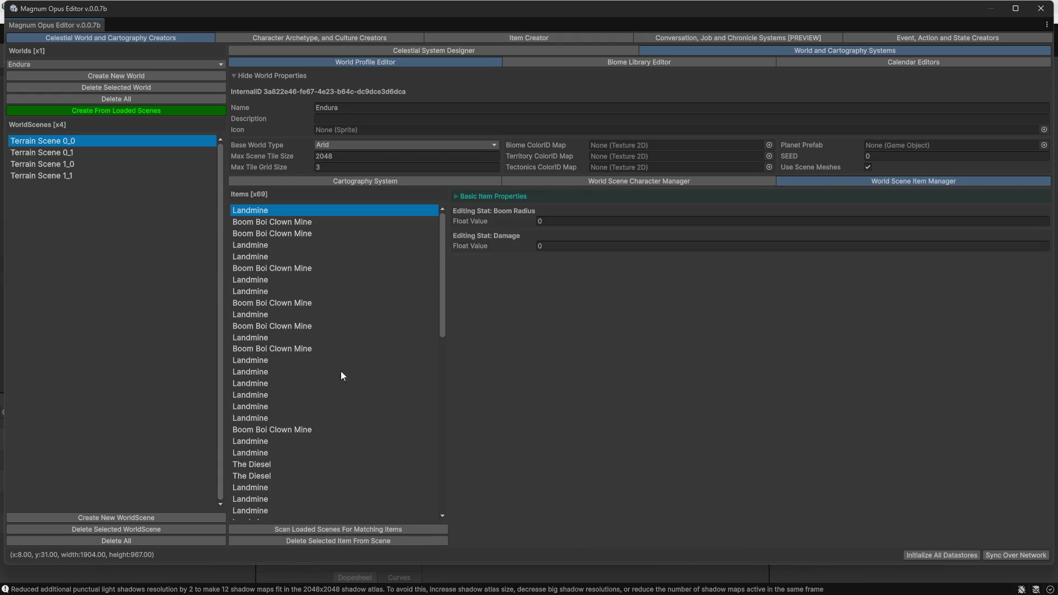
pyautogui.scroll(-5, 364, 320)
pyautogui.moveTo(444, 346); pyautogui.dragTo(441, 487)
pyautogui.moveTo(431, 419)
pyautogui.mouseDown()
pyautogui.moveTo(406, 266)
pyautogui.moveTo(416, 210)
pyautogui.moveTo(456, 479)
pyautogui.mouseUp()
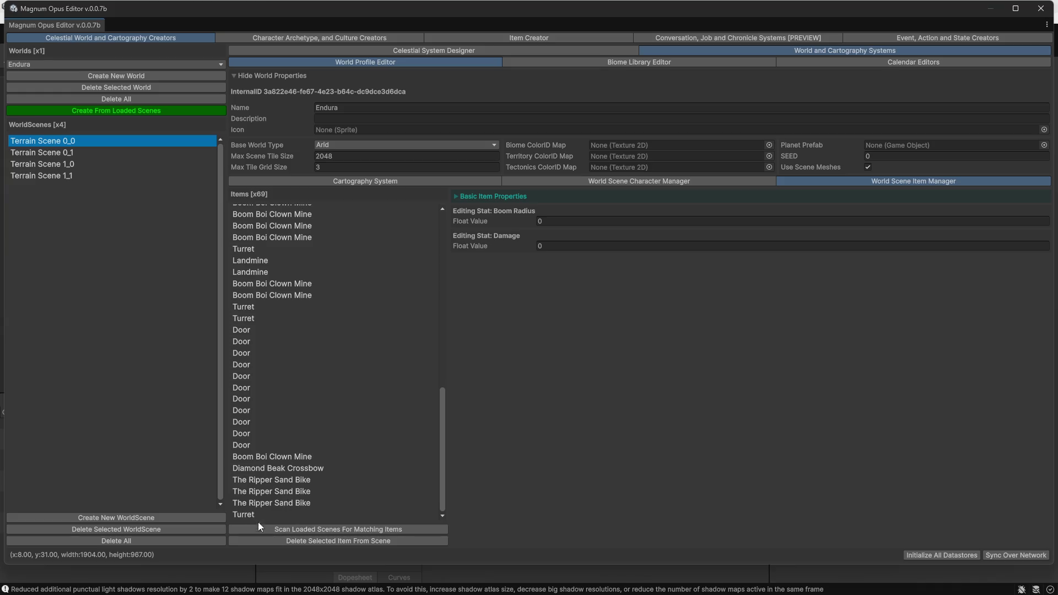
pyautogui.click(337, 529)
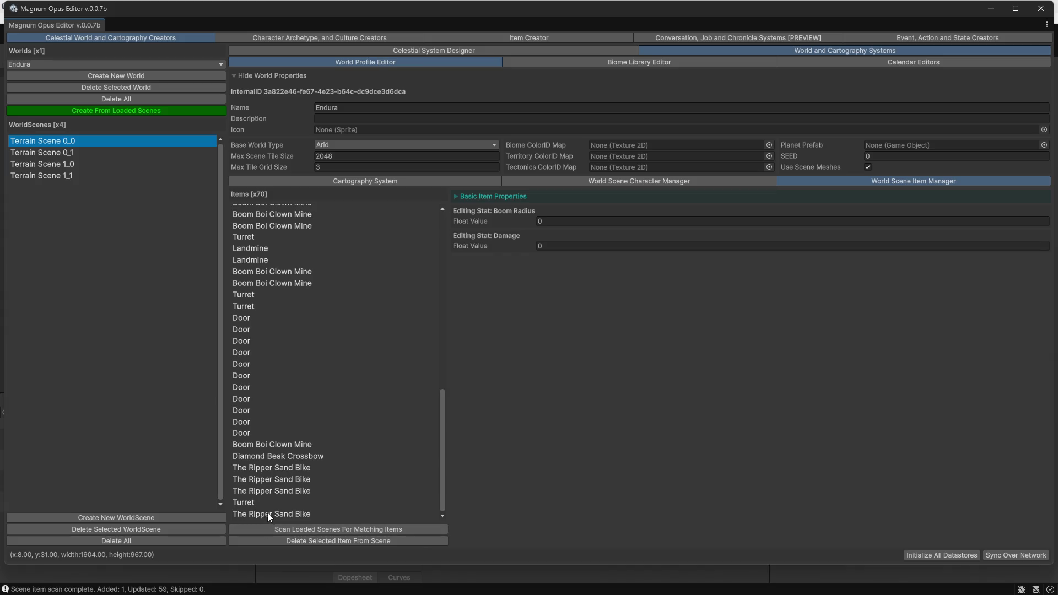
# - Inspect the Ripper Sand Bike entries' basic item properties, then close the editor window
pyautogui.click(267, 512)
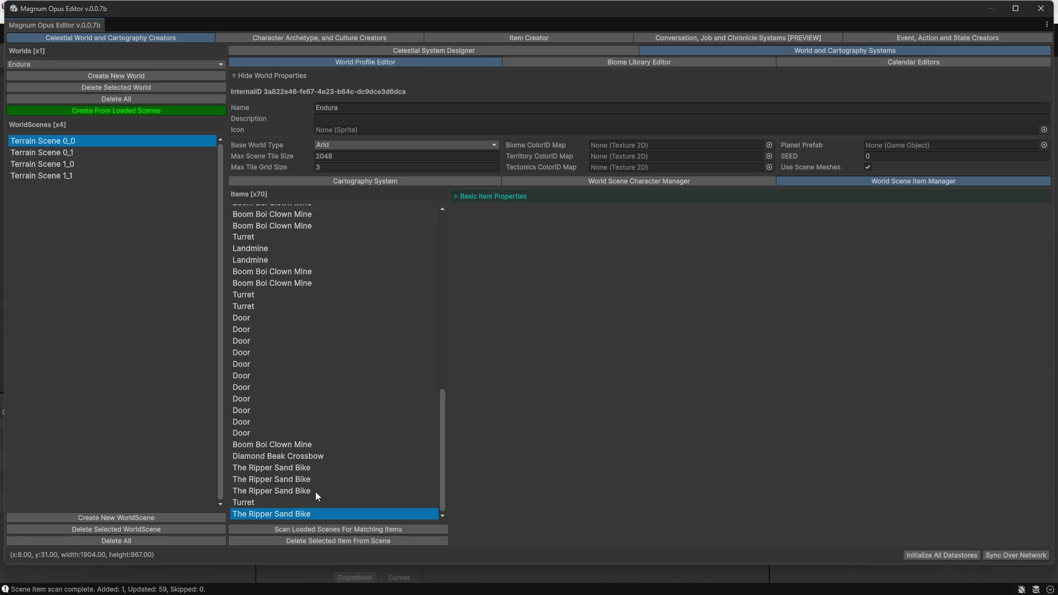
pyautogui.click(272, 489)
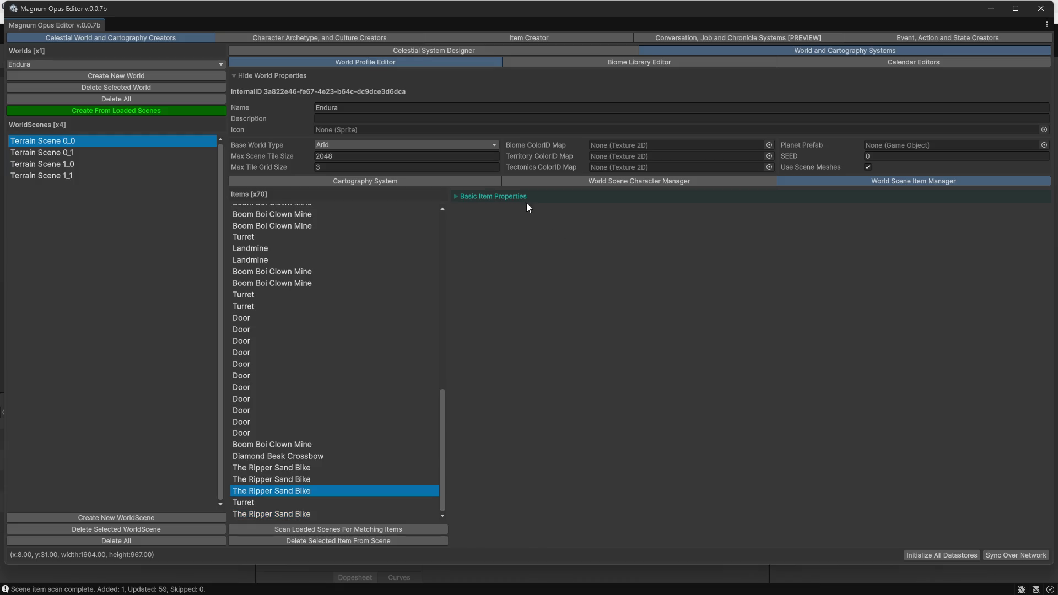
pyautogui.click(526, 197)
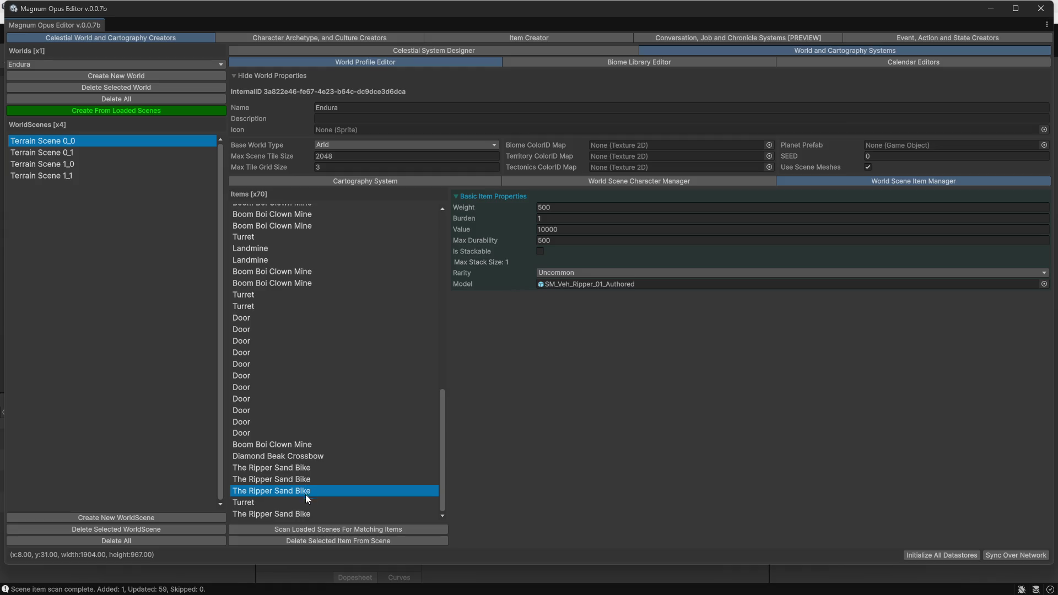
pyautogui.click(292, 514)
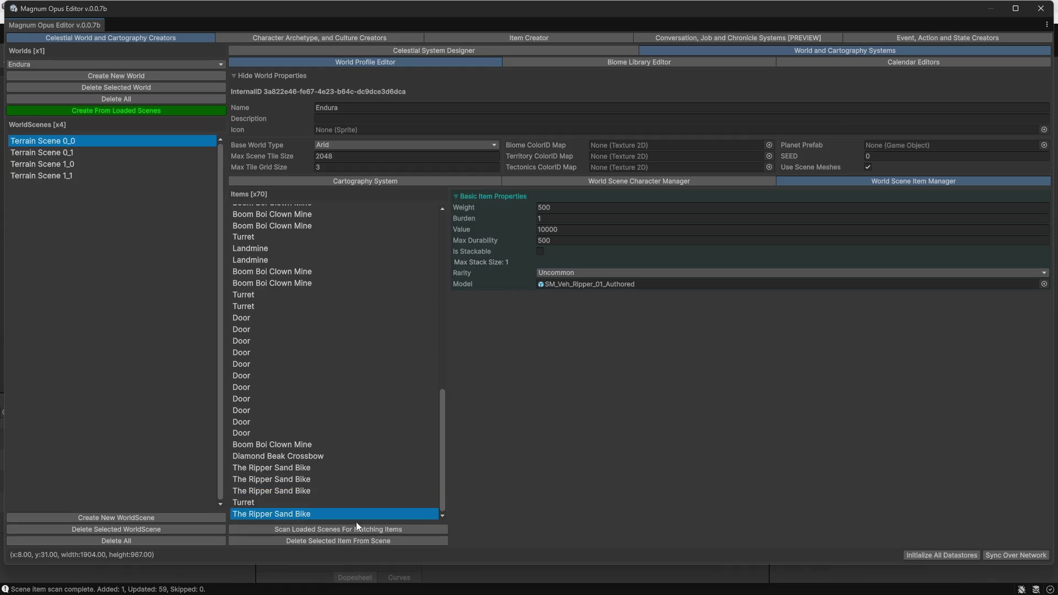
pyautogui.click(286, 479)
pyautogui.click(276, 469)
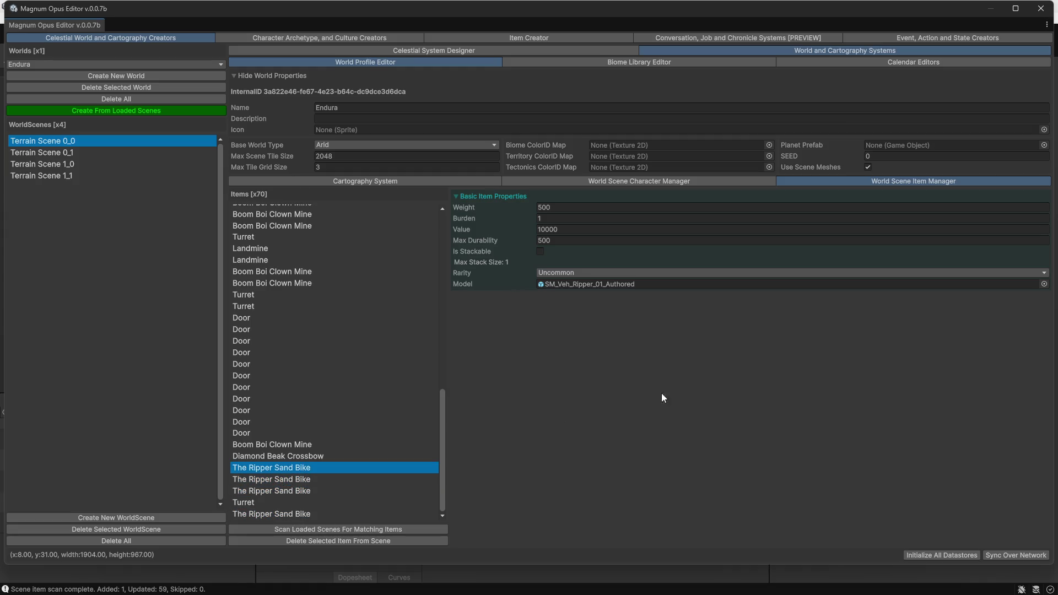
pyautogui.click(1039, 6)
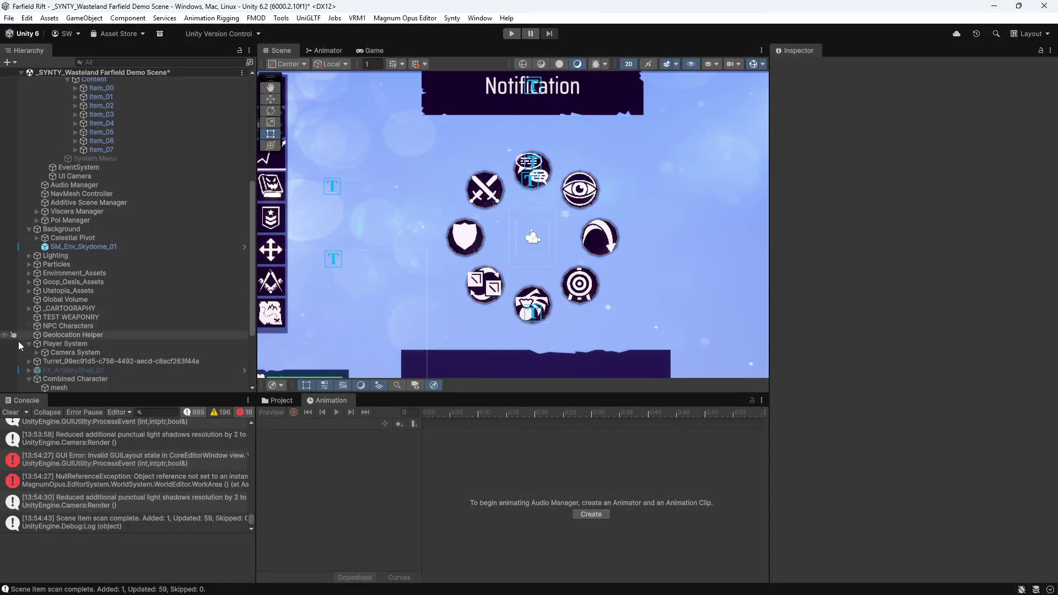
# - Clear the Console log and start play mode
pyautogui.click(10, 412)
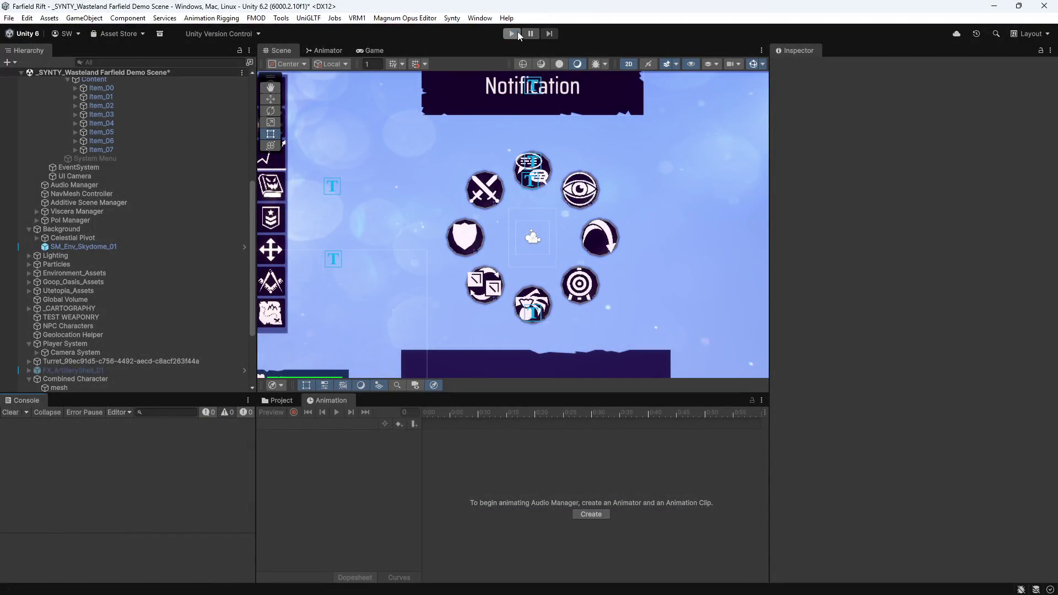
pyautogui.click(517, 33)
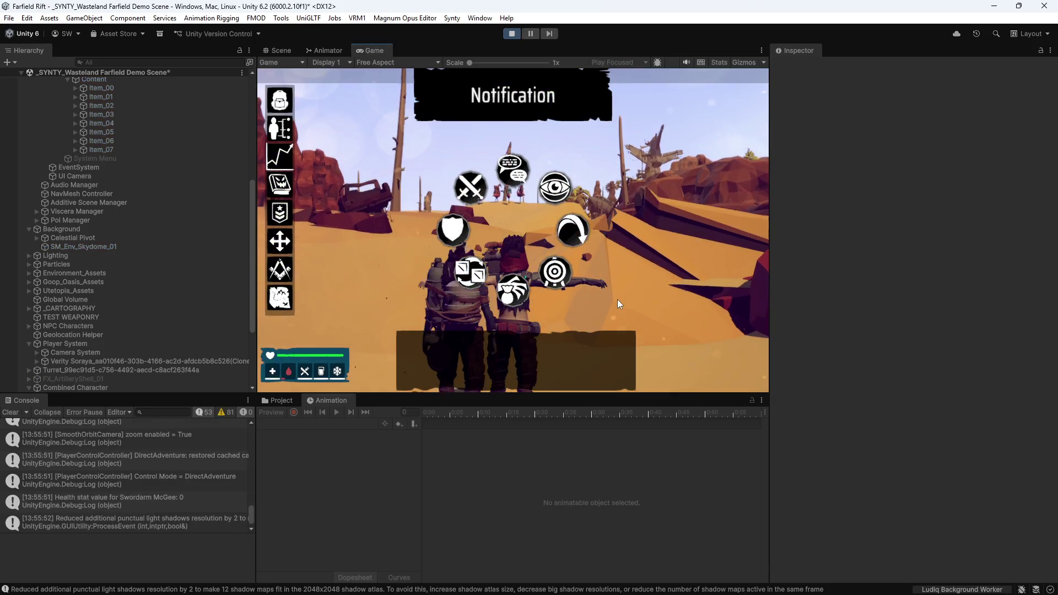
# - Deactivate the character context wheel's Content object, show the Project panel, and open the sand bike's interaction menu
pyautogui.scroll(5, 99, 160)
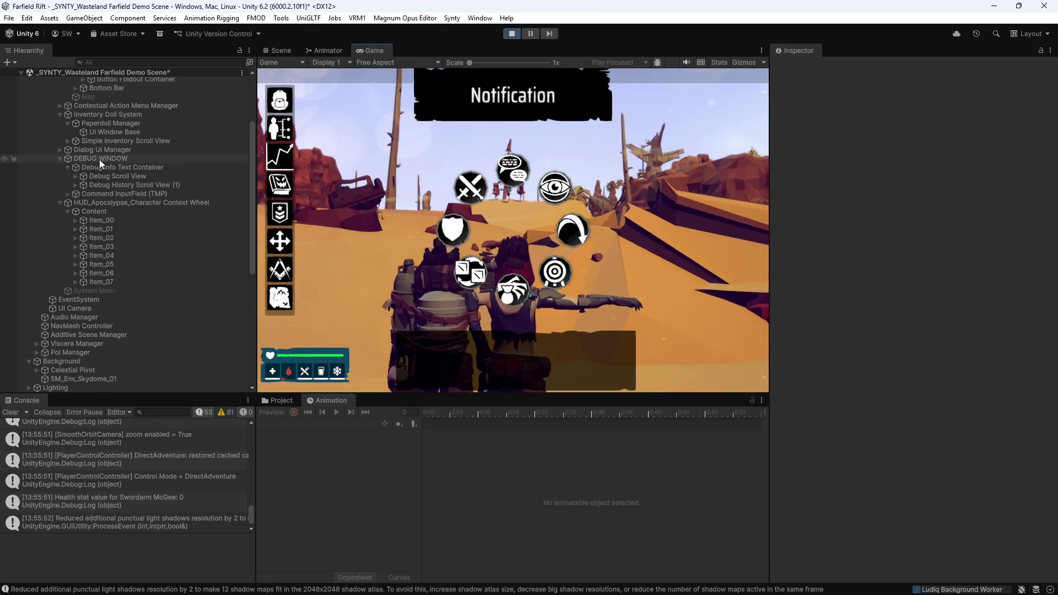
pyautogui.click(92, 203)
pyautogui.click(97, 212)
pyautogui.click(798, 67)
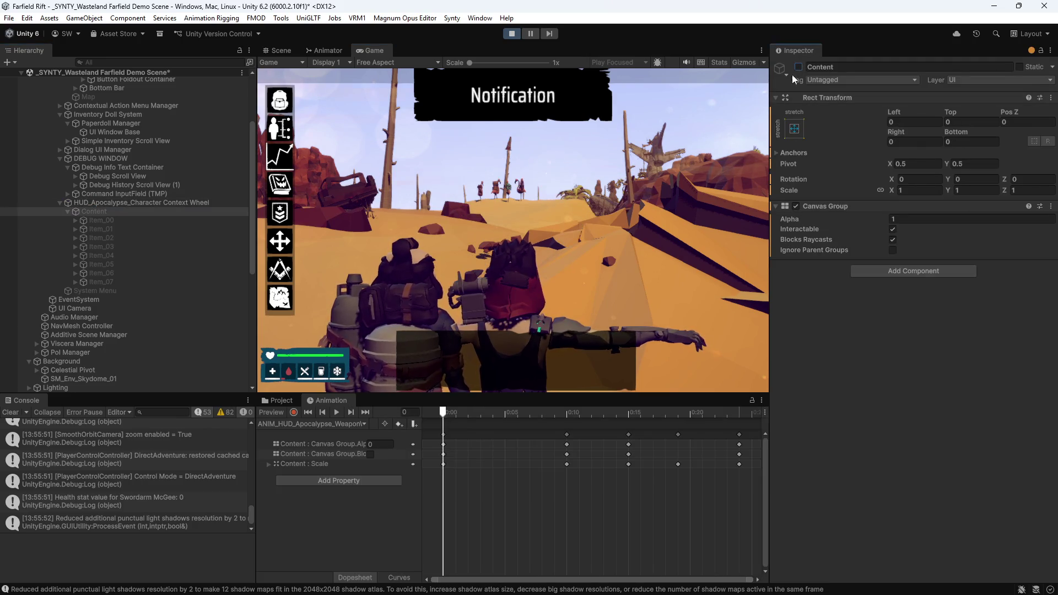
pyautogui.click(282, 401)
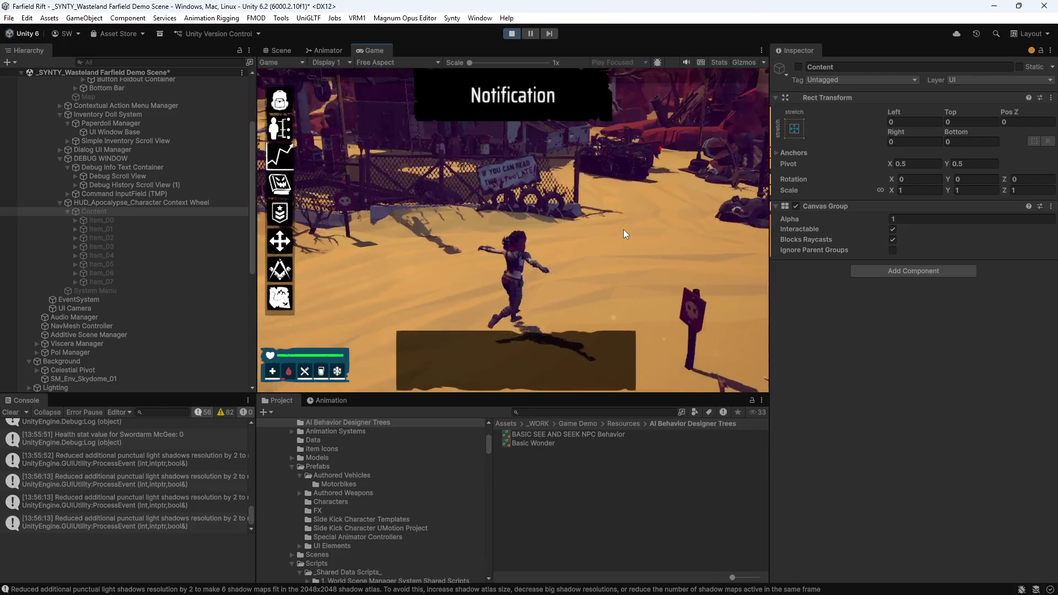
pyautogui.click(507, 210)
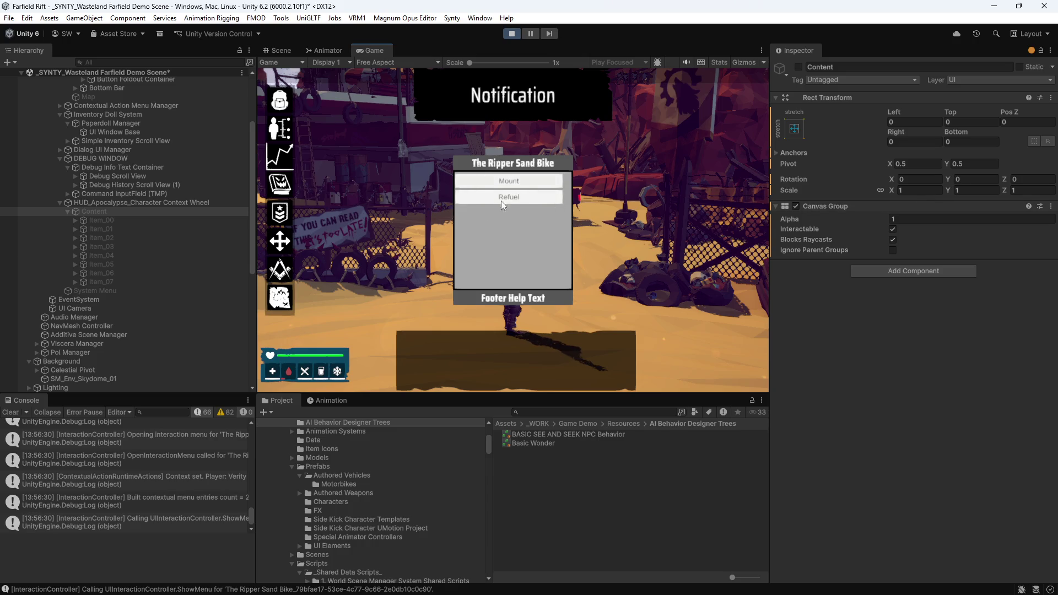
# - Close, reopen, and then dismiss the Ripper Sand Bike's Mount/Refuel menu
pyautogui.click(685, 207)
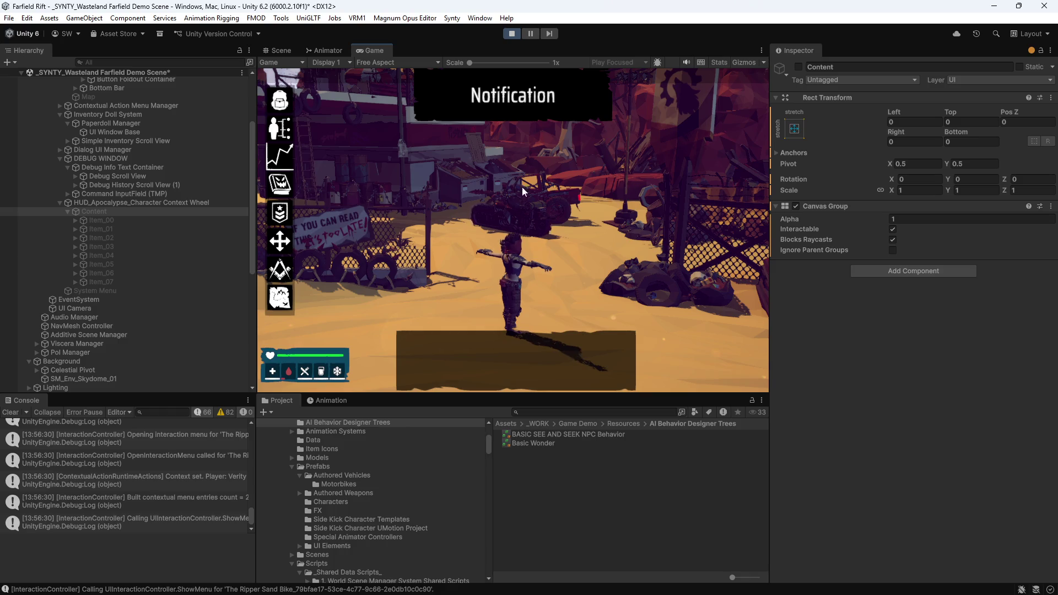
pyautogui.click(515, 215)
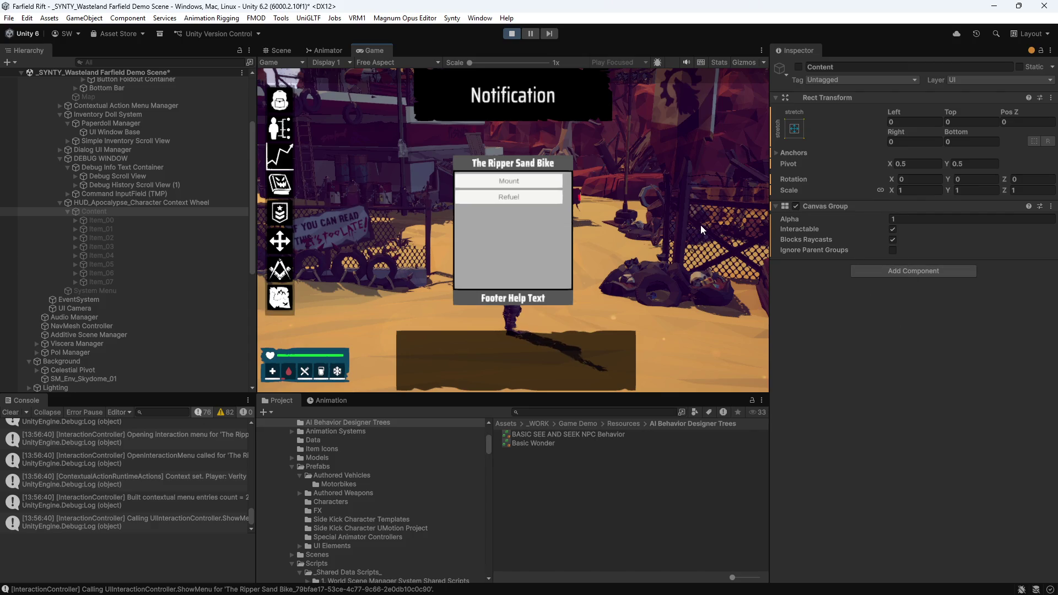
pyautogui.press('Escape')
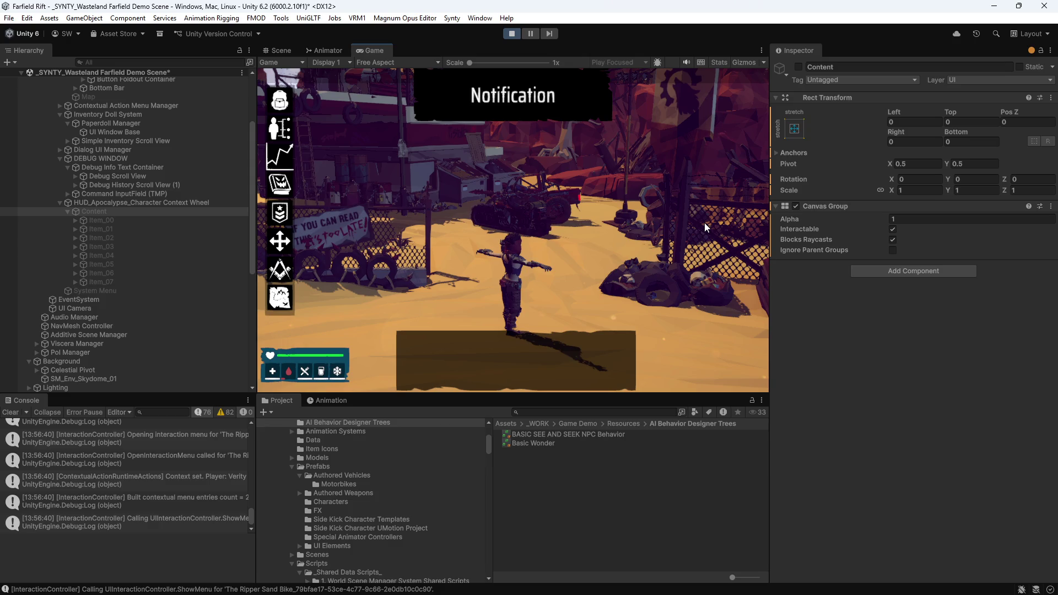
# - Rotate the camera and run the character across the desert toward the red canyon
pyautogui.moveTo(705, 222)
pyautogui.mouseDown()
pyautogui.moveTo(587, 205)
pyautogui.moveTo(473, 228)
pyautogui.mouseUp()
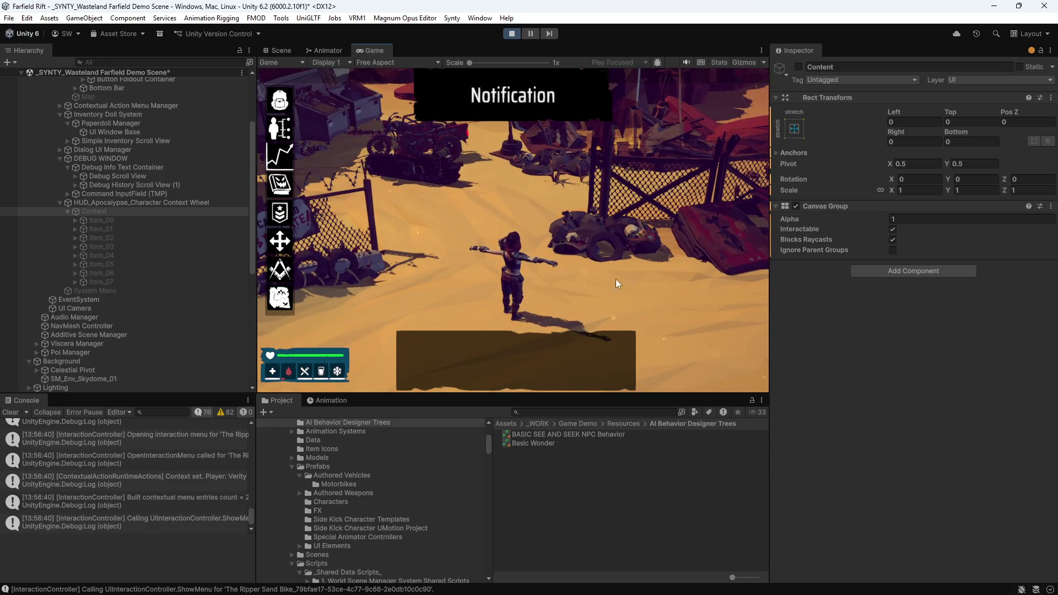
pyautogui.press('w')
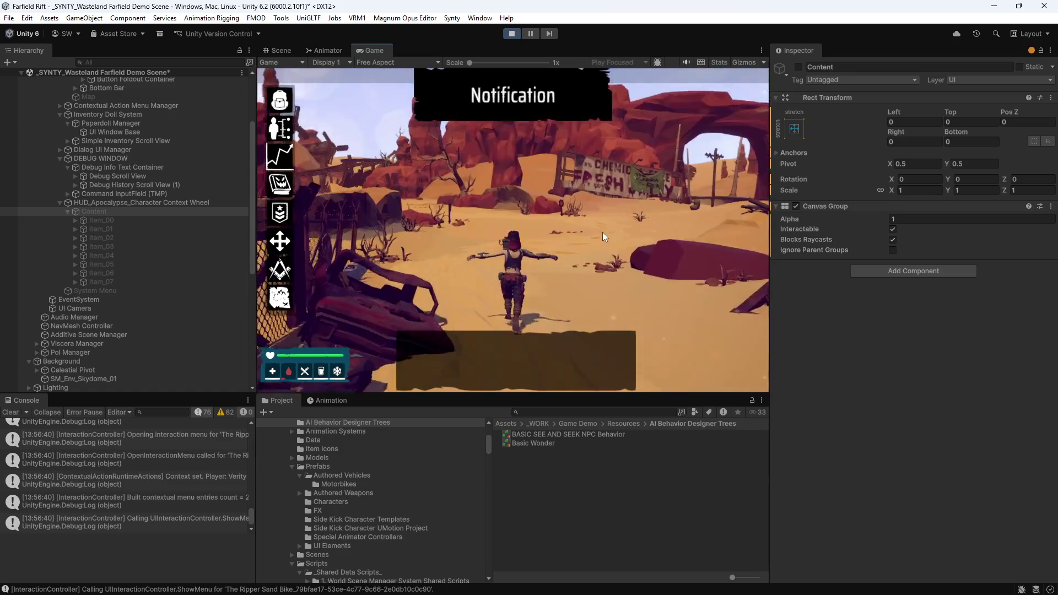
pyautogui.press('a')
pyautogui.press('d')
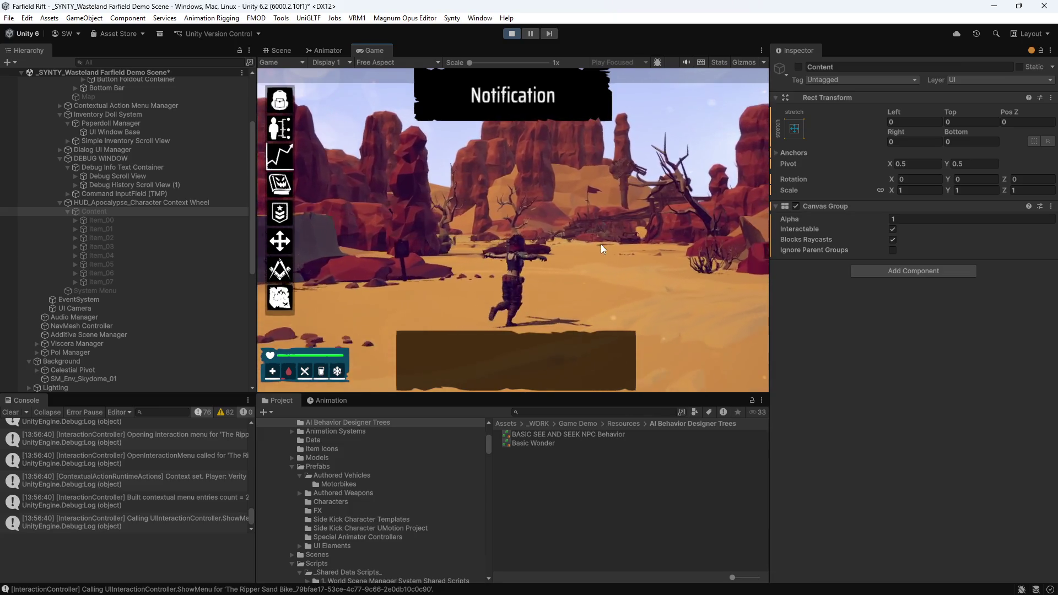
pyautogui.press('w')
pyautogui.press('w')
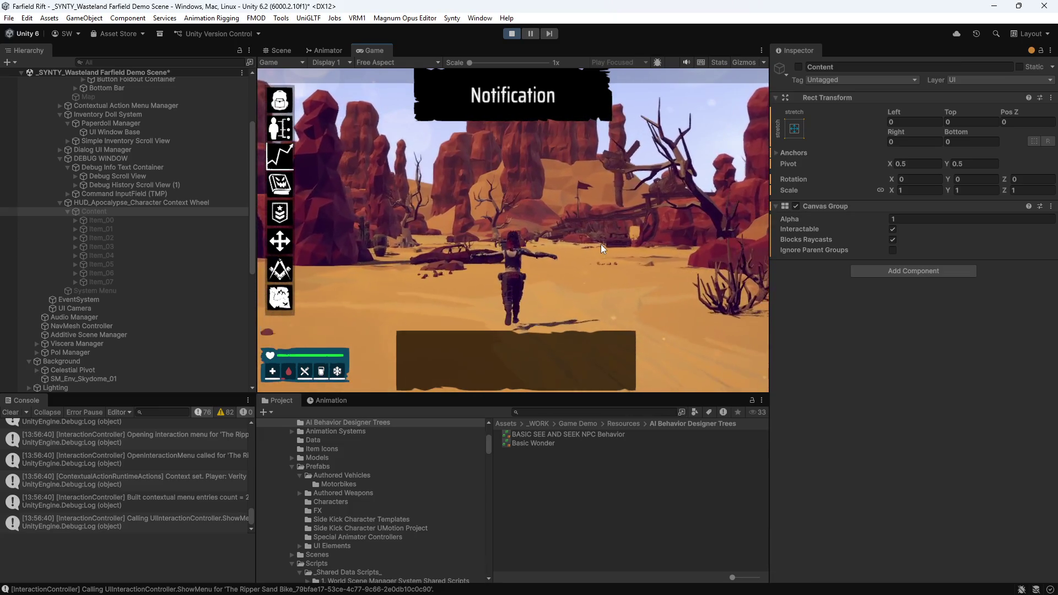